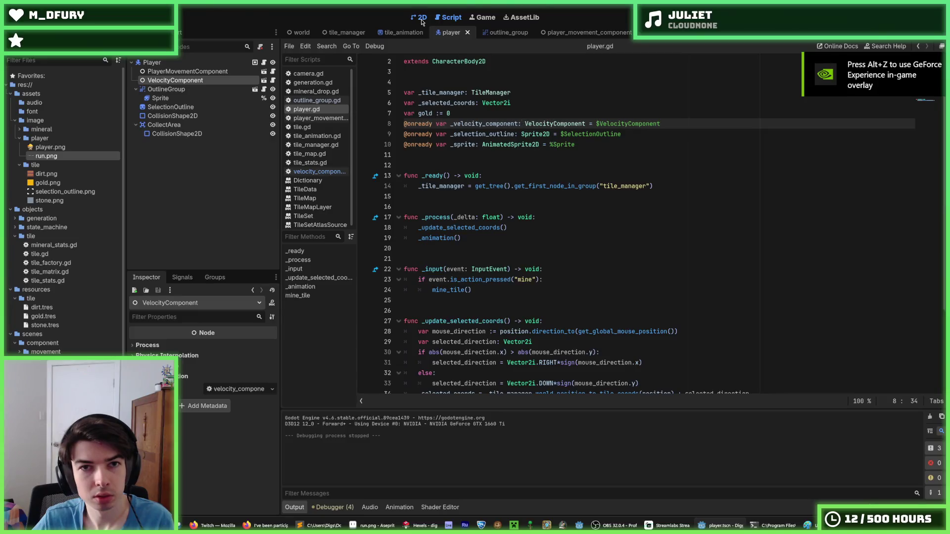
Step: Select the Sprite node and turn on Autoplay on Load for its 'run' animation
{"action": "left_click", "coordinate": [421, 18]}
{"action": "scroll", "coordinate": [381, 139], "scroll_direction": "up", "scroll_amount": 3}
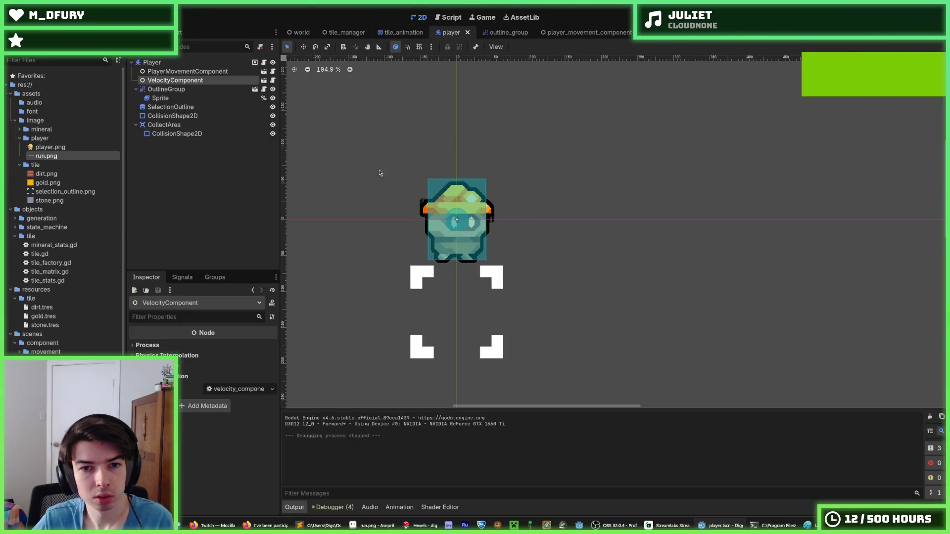
{"action": "left_click", "coordinate": [176, 92]}
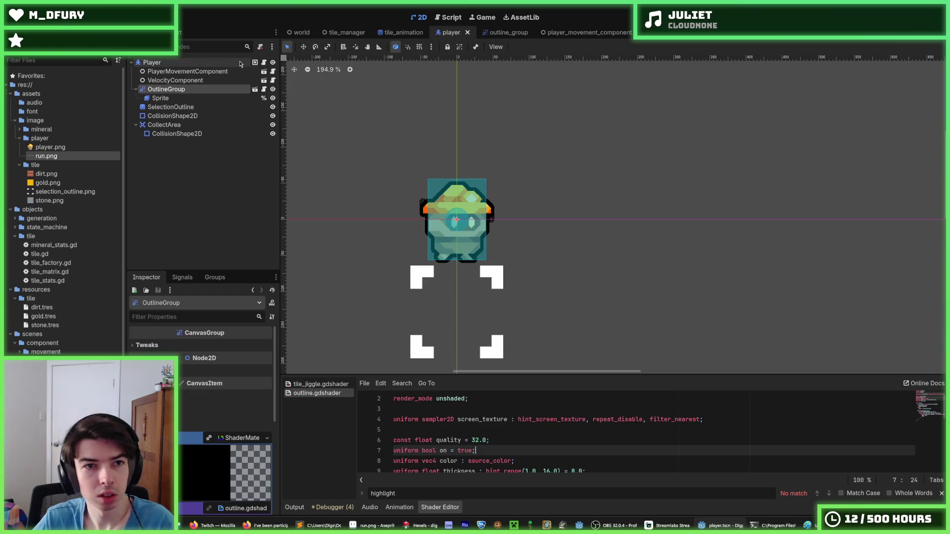
{"action": "left_click", "coordinate": [263, 64]}
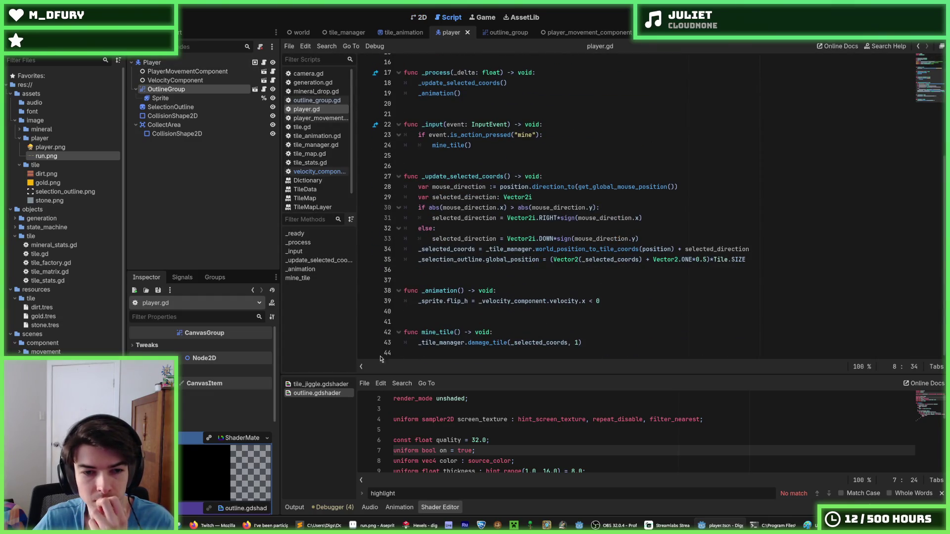
{"action": "left_click", "coordinate": [163, 98]}
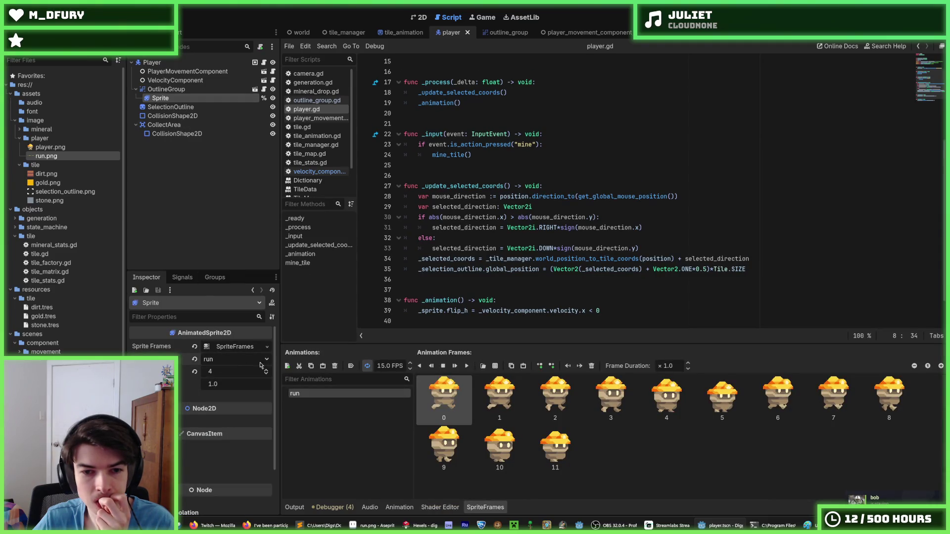
{"action": "left_click", "coordinate": [350, 367]}
{"action": "key", "text": "F5"}
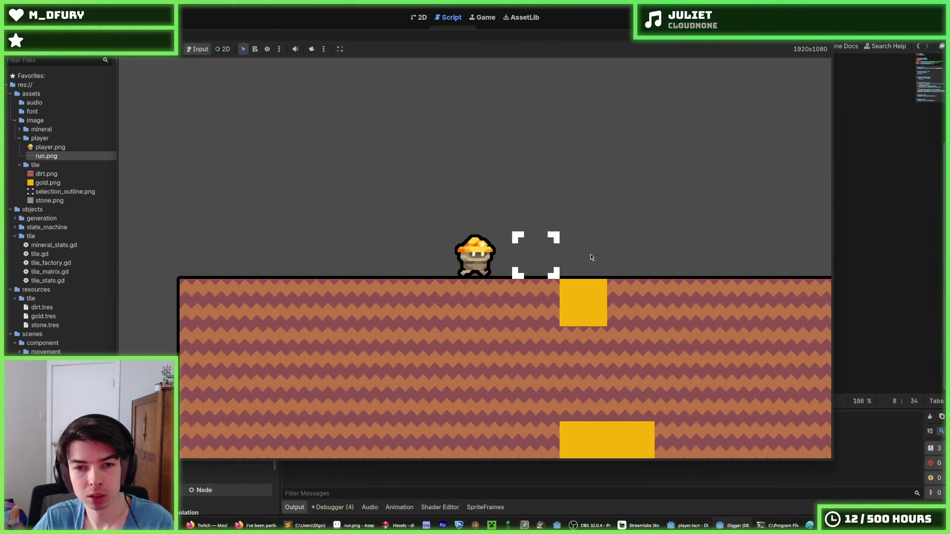
{"action": "key", "text": "Right"}
{"action": "key", "text": "space"}
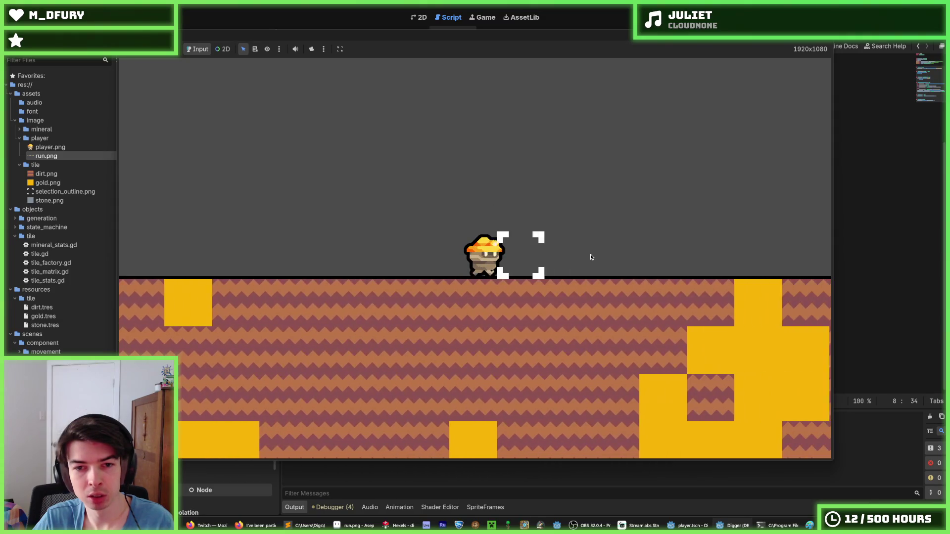
{"action": "key", "text": "space"}
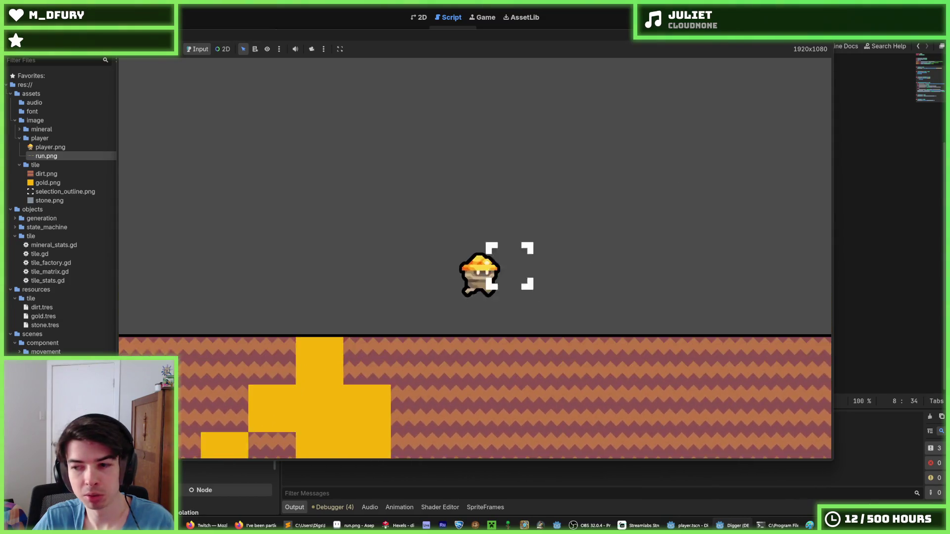
{"action": "key", "text": "F8"}
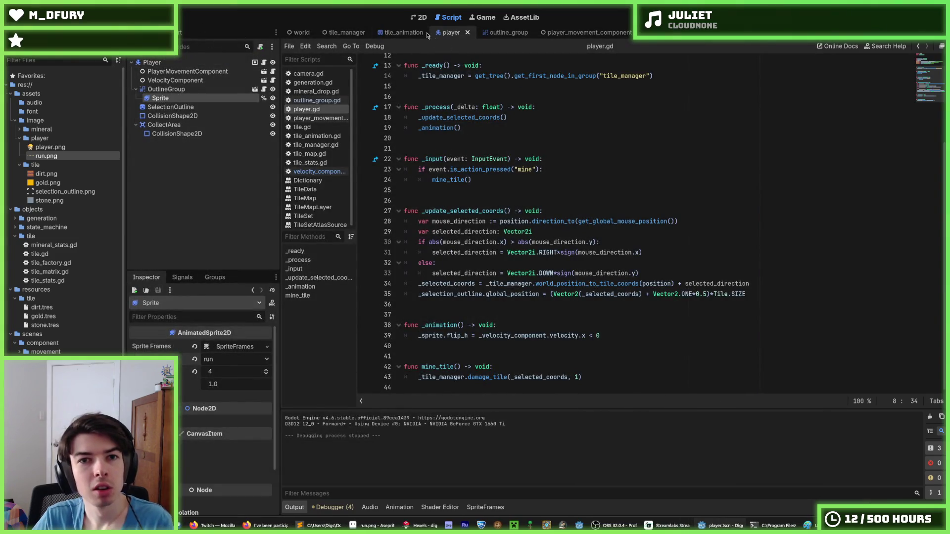
Step: Show the player scene zoomed in the 2D view and inspect the OutlineGroup and Sprite nodes
{"action": "left_click", "coordinate": [416, 17]}
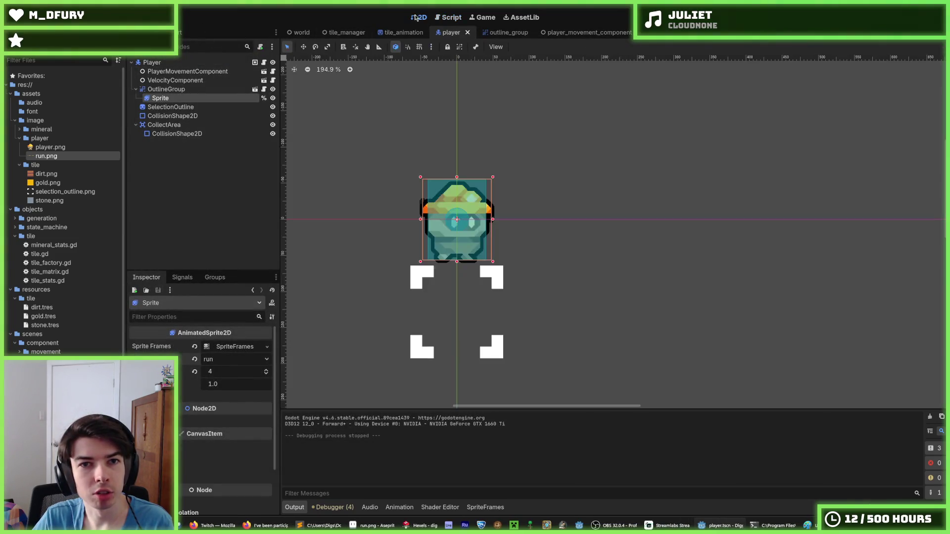
{"action": "scroll", "coordinate": [399, 206], "scroll_direction": "up", "scroll_amount": 3}
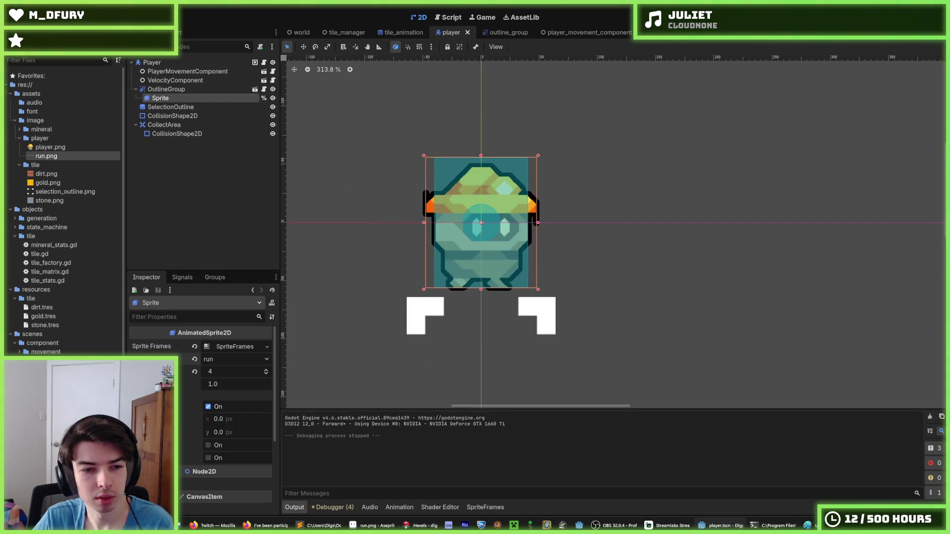
{"action": "left_click", "coordinate": [182, 91]}
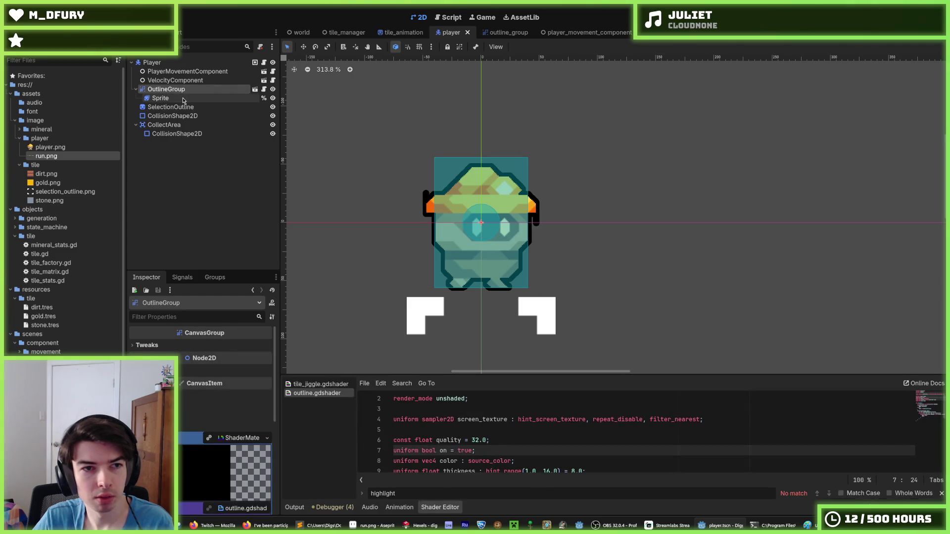
{"action": "left_click", "coordinate": [183, 100]}
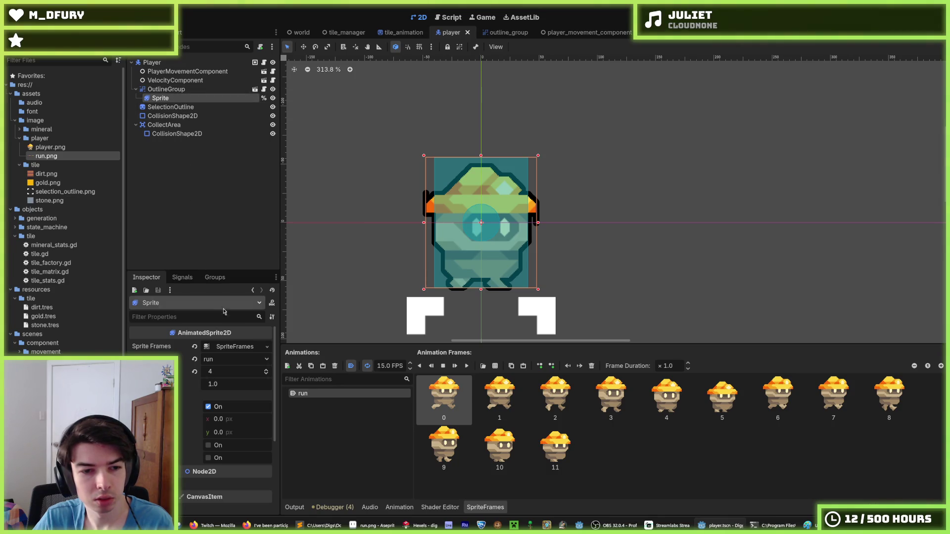
Step: Check the CollisionShape2D's 80 × 112 px rectangle and expand the Sprite's Transform settings
{"action": "left_click", "coordinate": [168, 90]}
{"action": "left_click", "coordinate": [173, 116]}
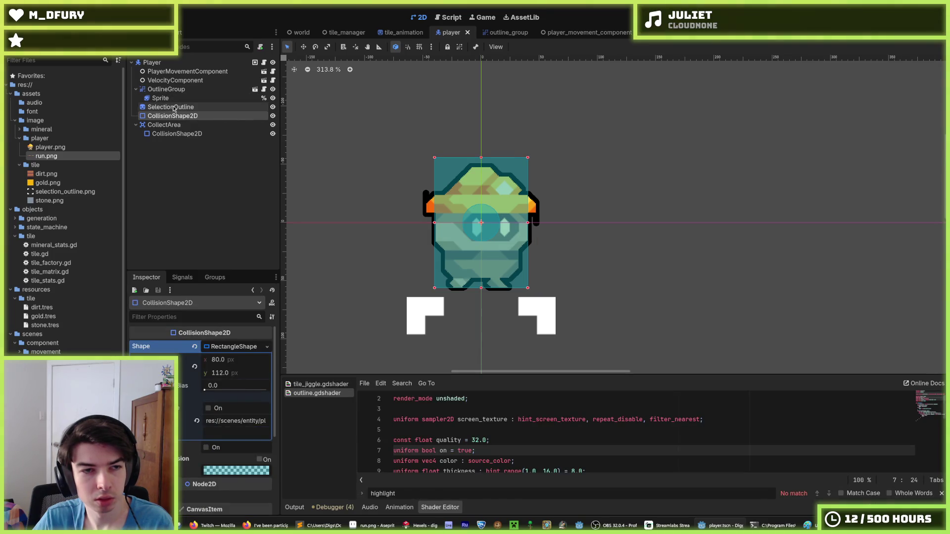
{"action": "left_click", "coordinate": [173, 100]}
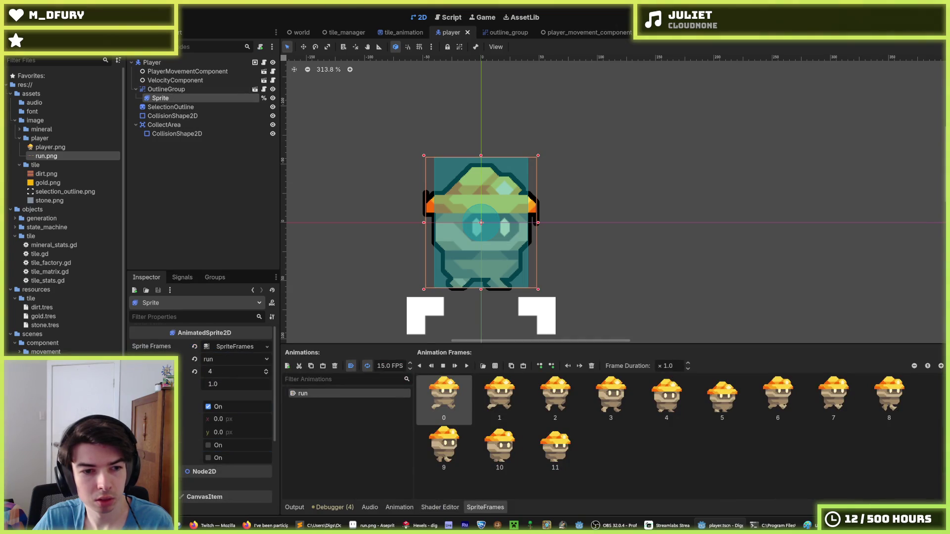
{"action": "scroll", "coordinate": [182, 419], "scroll_direction": "down", "scroll_amount": 5}
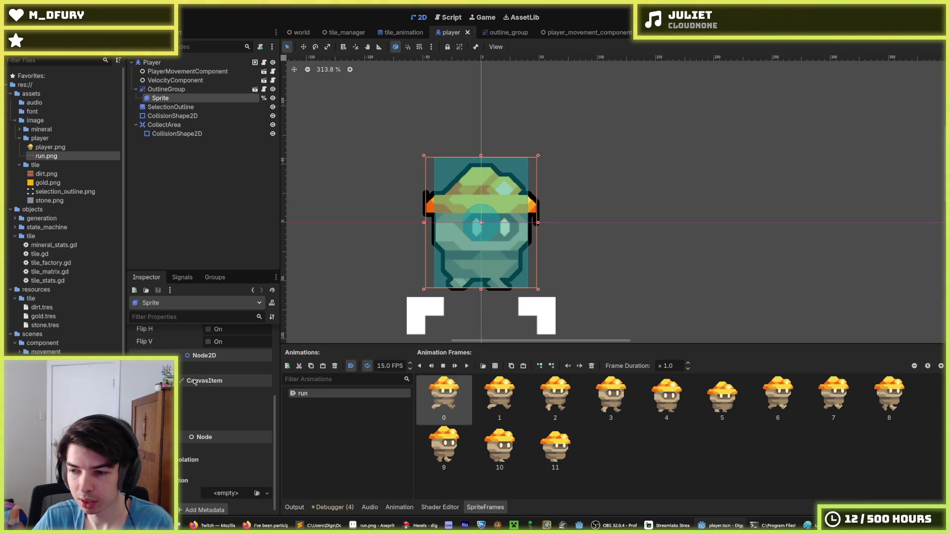
{"action": "left_click", "coordinate": [148, 368]}
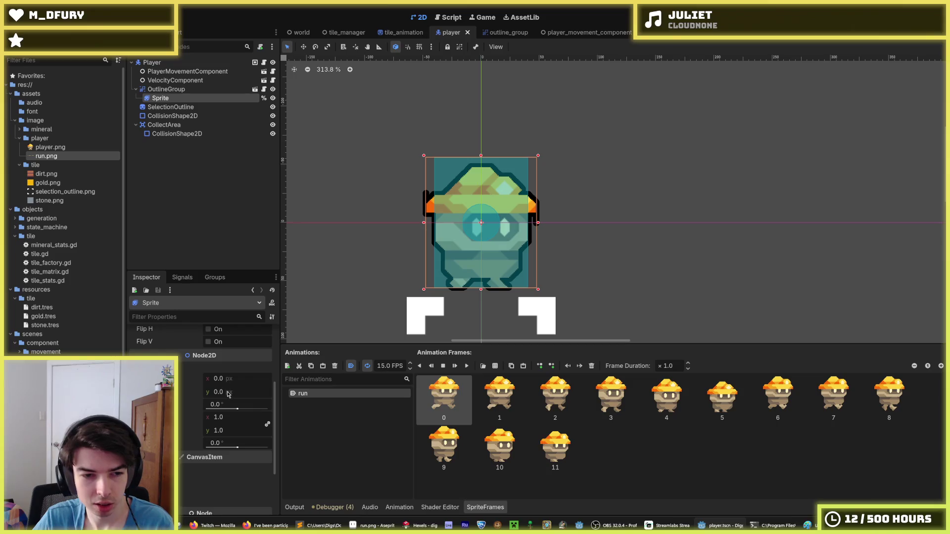
{"action": "left_click", "coordinate": [173, 115]}
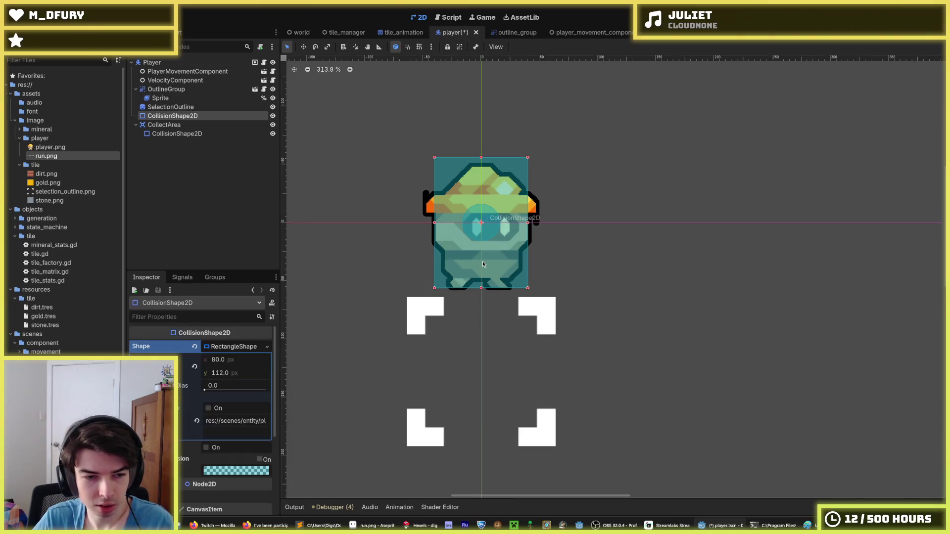
Step: Set the Sprite's y position to -16 and save the player scene
{"action": "left_click", "coordinate": [187, 98]}
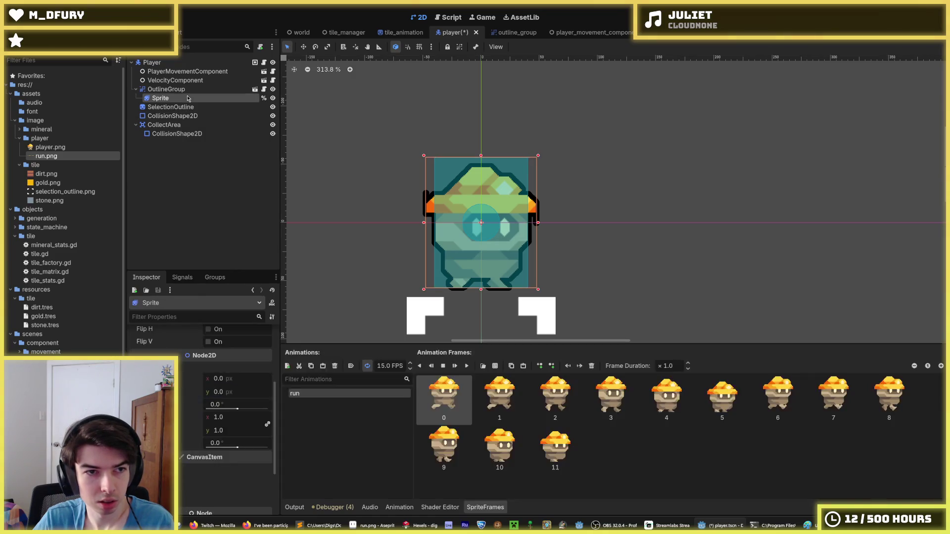
{"action": "key", "text": "ctrl+s"}
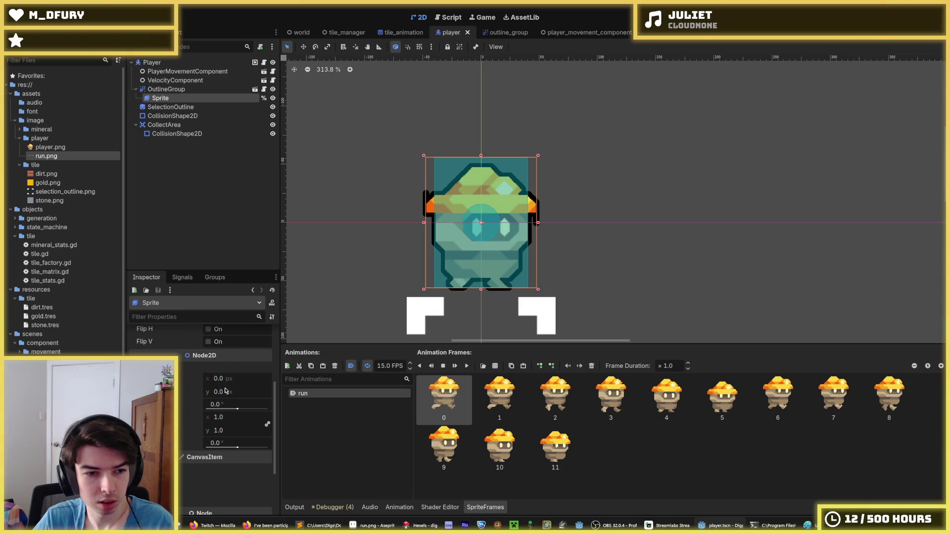
{"action": "type", "text": "-16"}
{"action": "key", "text": "Return"}
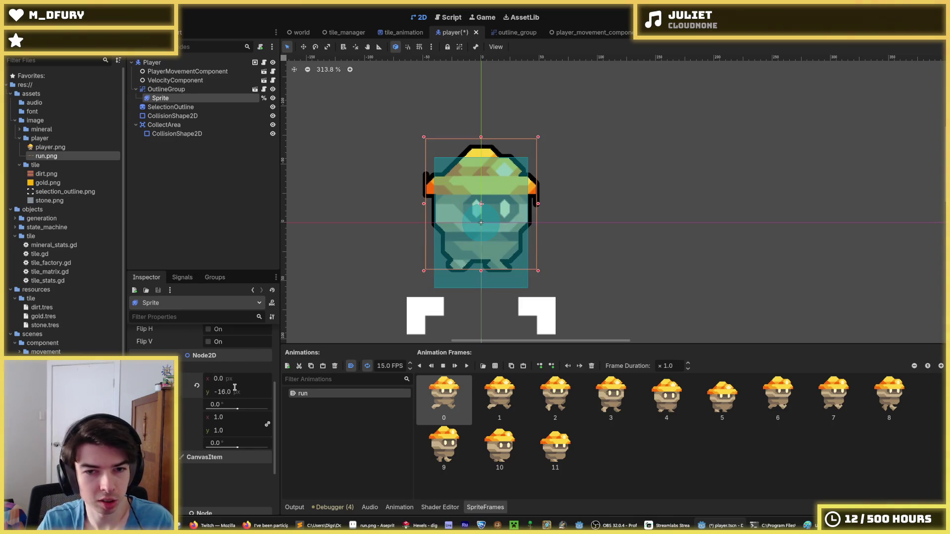
{"action": "key", "text": "ctrl+s"}
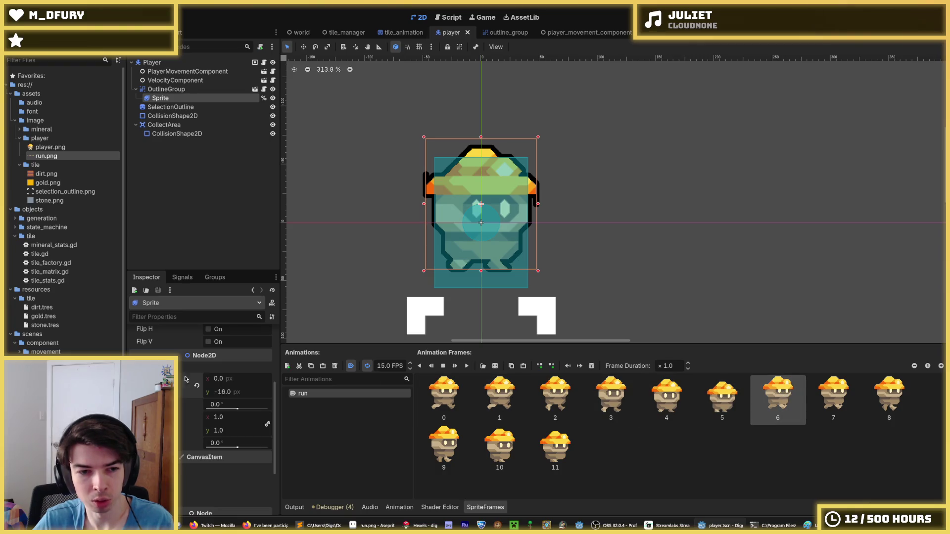
Step: Change the Sprite's previewed animation frame to view a different run pose
{"action": "scroll", "coordinate": [188, 380], "scroll_direction": "up", "scroll_amount": 5}
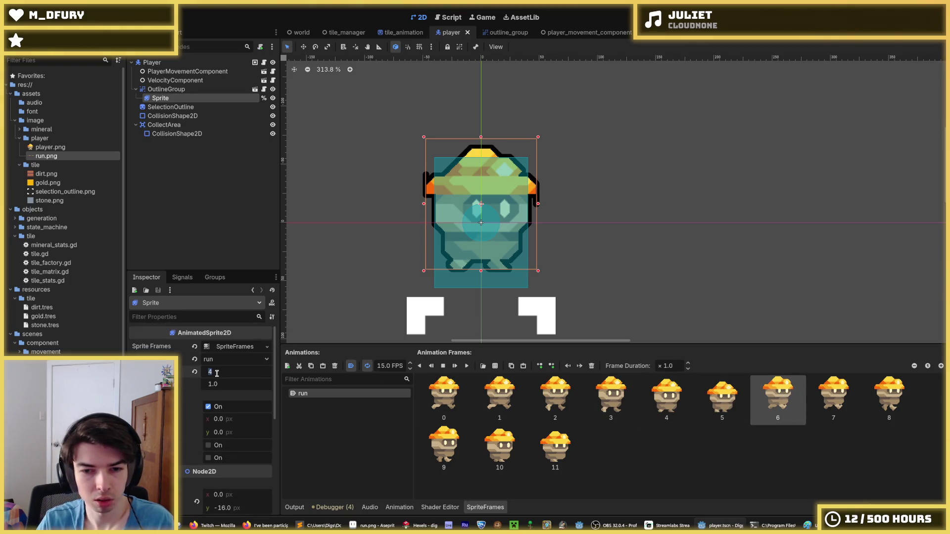
{"action": "type", "text": "6"}
{"action": "key", "text": "Return"}
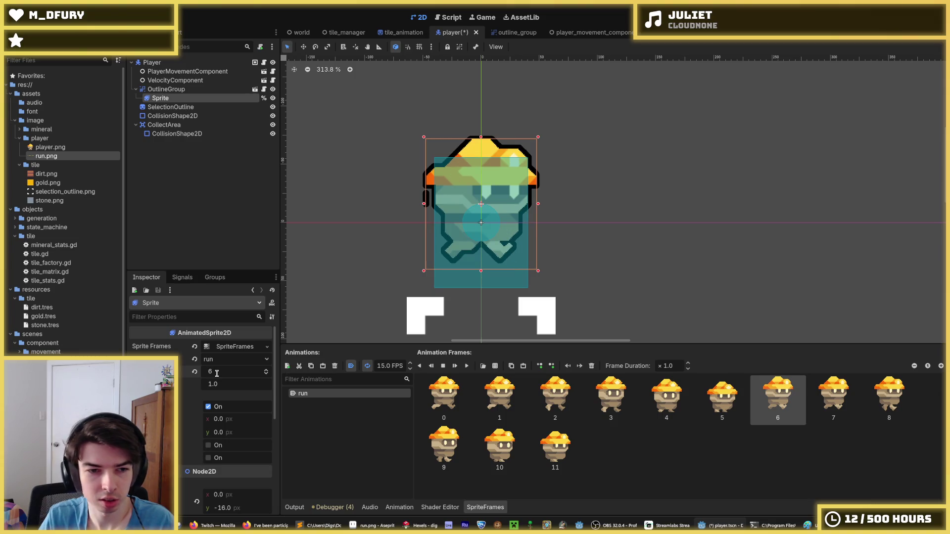
{"action": "type", "text": "5"}
{"action": "key", "text": "Return"}
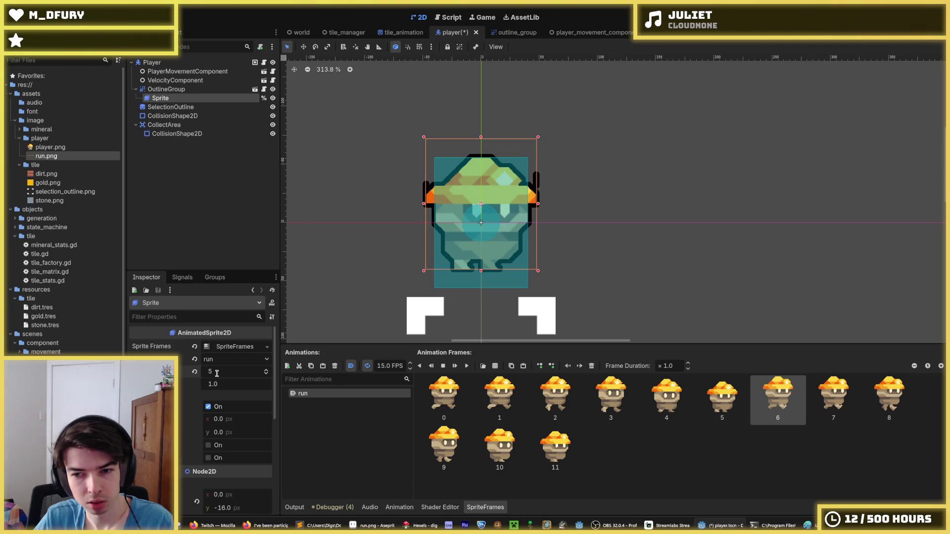
Step: Try Sprite y positions -32, 0, 16 and -16, settling on -8
{"action": "left_click", "coordinate": [172, 106]}
{"action": "left_click", "coordinate": [164, 98]}
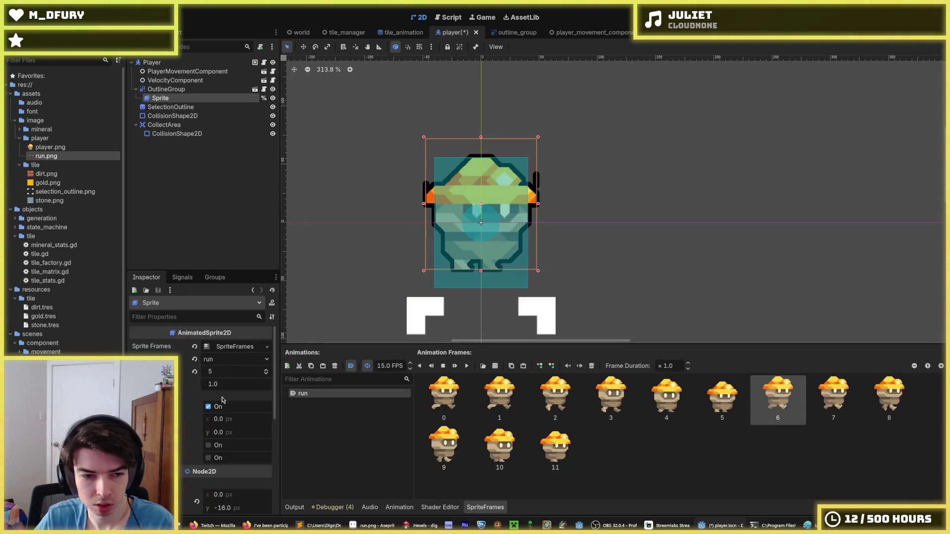
{"action": "scroll", "coordinate": [222, 399], "scroll_direction": "down", "scroll_amount": 4}
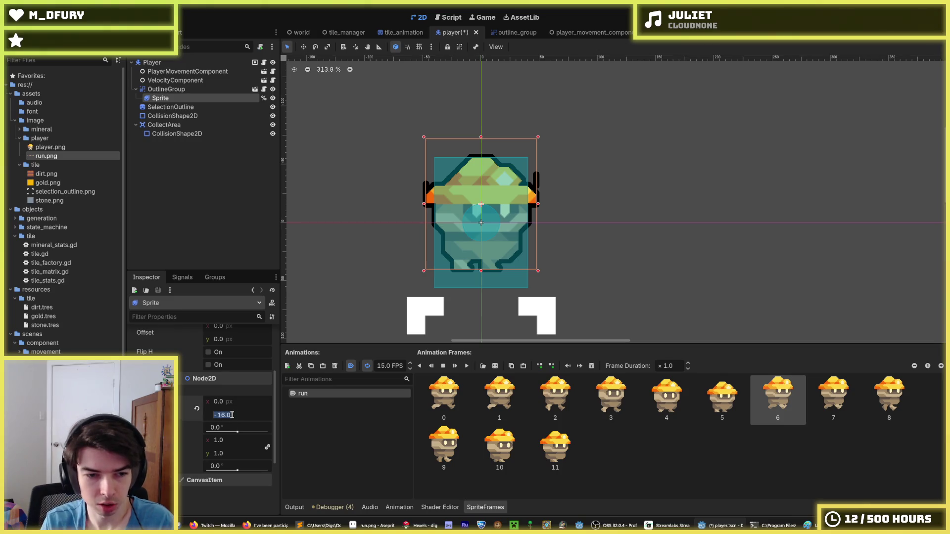
{"action": "type", "text": "-32"}
{"action": "key", "text": "Return"}
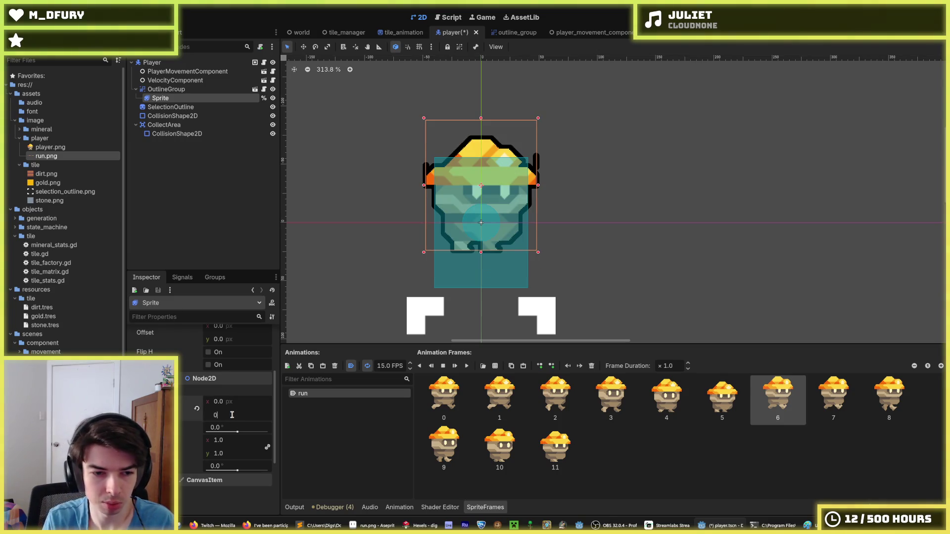
{"action": "type", "text": "16"}
{"action": "key", "text": "Return"}
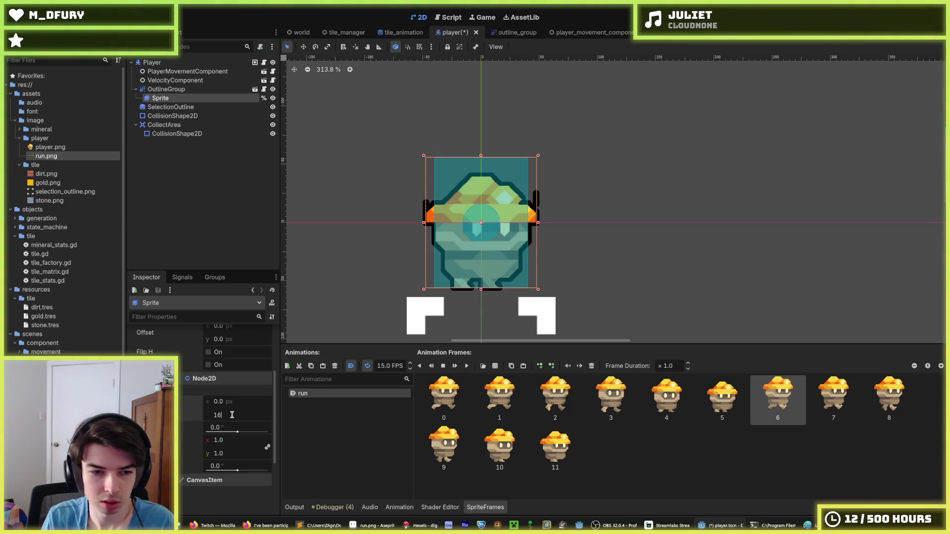
{"action": "type", "text": "-16"}
{"action": "key", "text": "Return"}
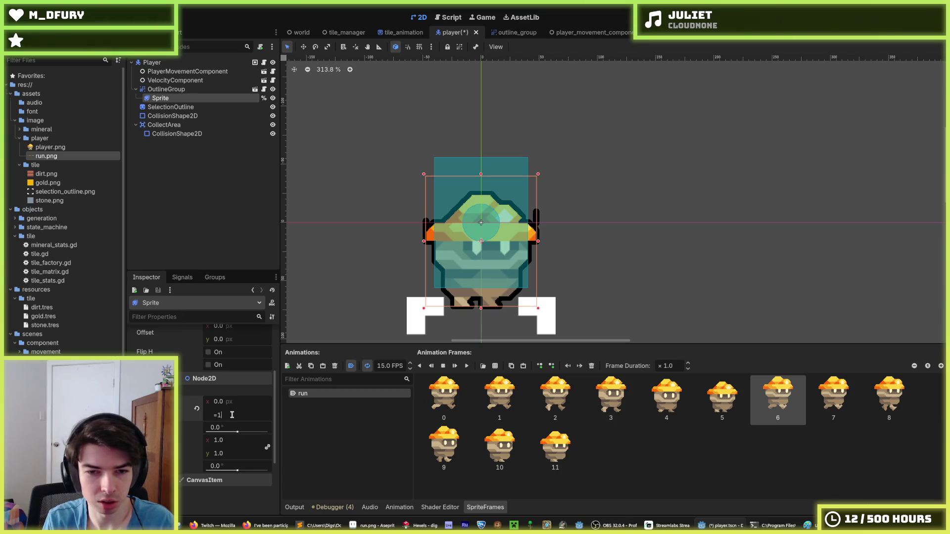
{"action": "key", "text": "Return"}
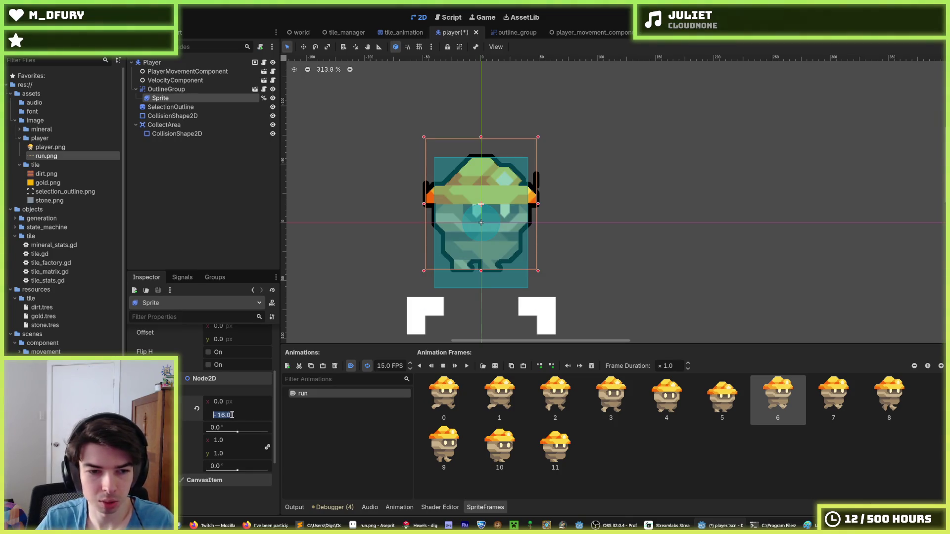
{"action": "type", "text": "-8"}
{"action": "key", "text": "Return"}
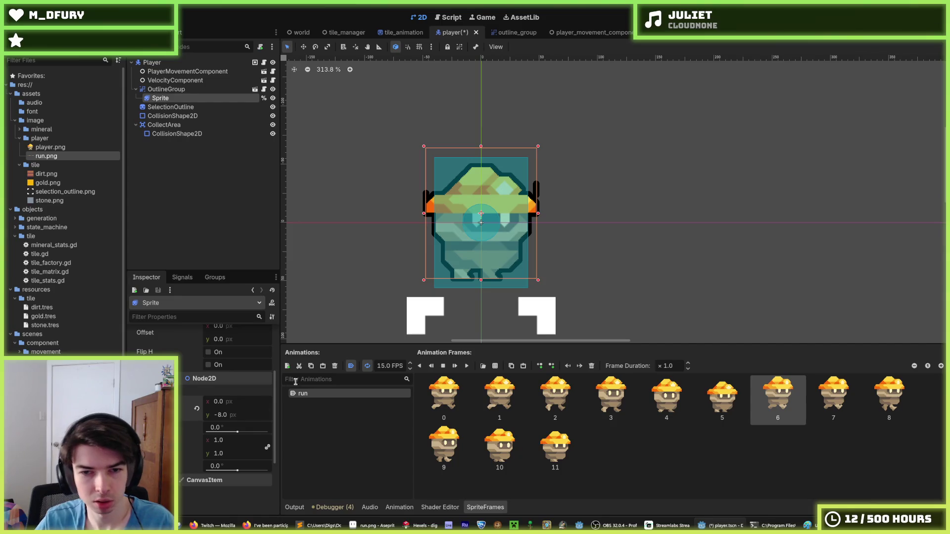
{"action": "scroll", "coordinate": [411, 271], "scroll_direction": "down", "scroll_amount": 8}
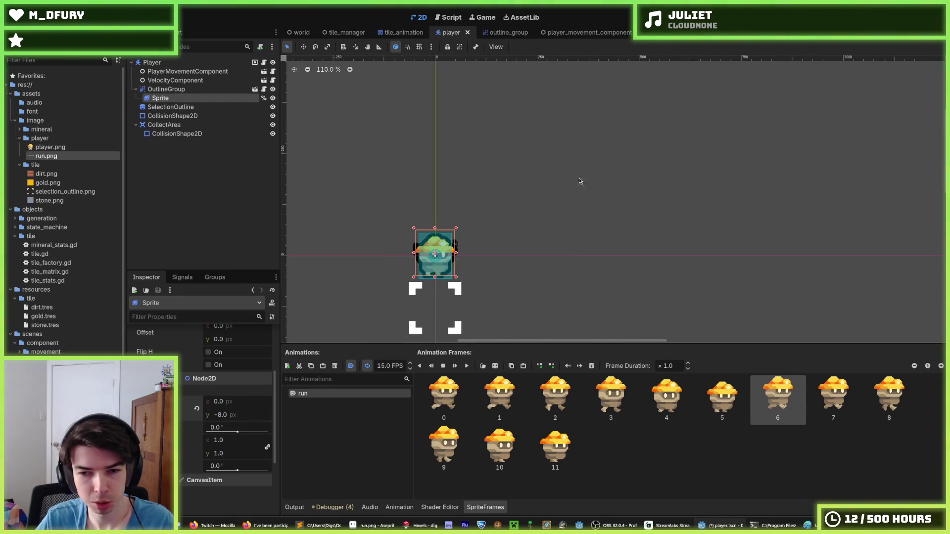
{"action": "key", "text": "F5"}
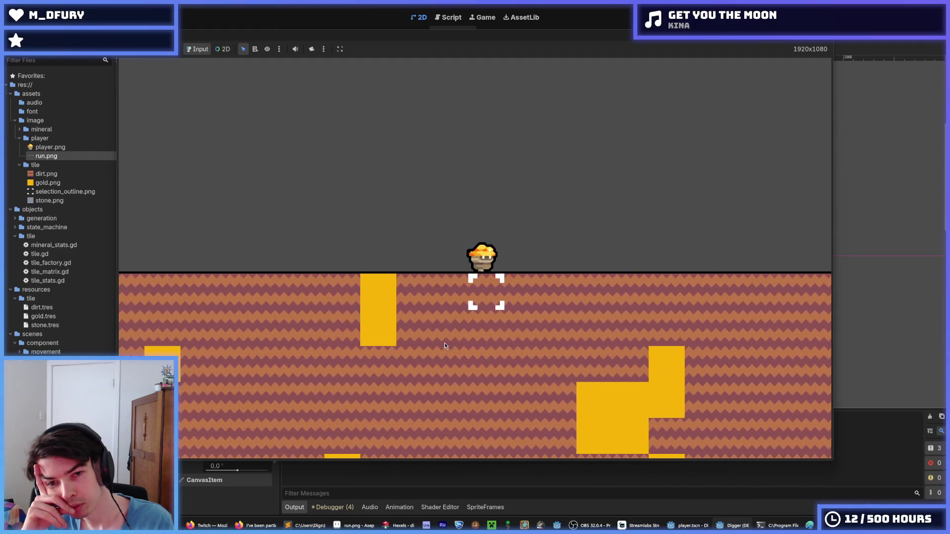
{"action": "scroll", "coordinate": [444, 343], "scroll_direction": "up", "scroll_amount": 3}
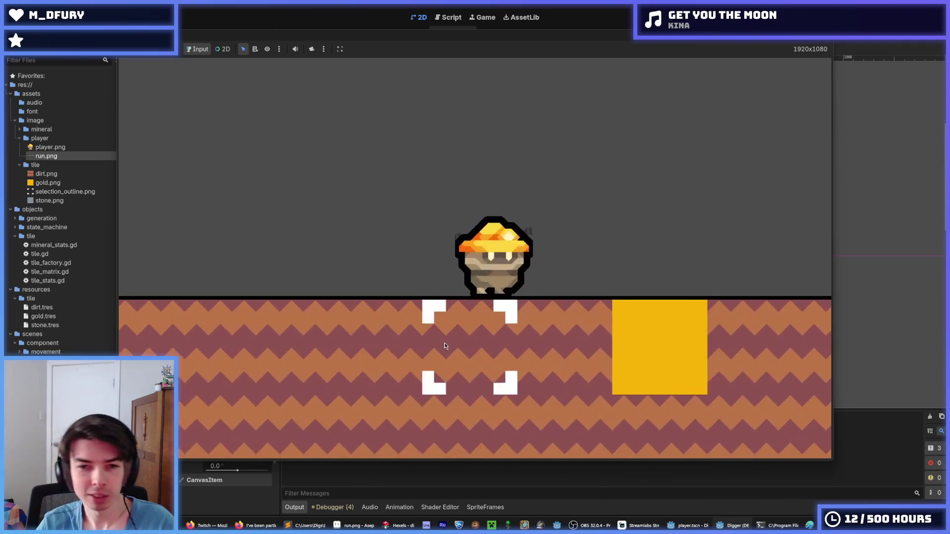
{"action": "key", "text": "Right"}
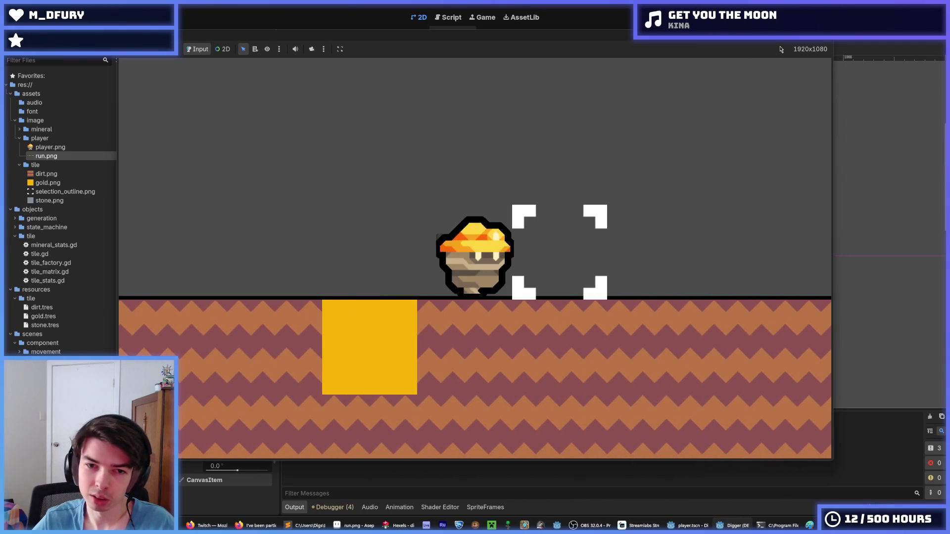
Step: Stop the game, save, and open outline.gdshader in an enlarged code area
{"action": "key", "text": "F8"}
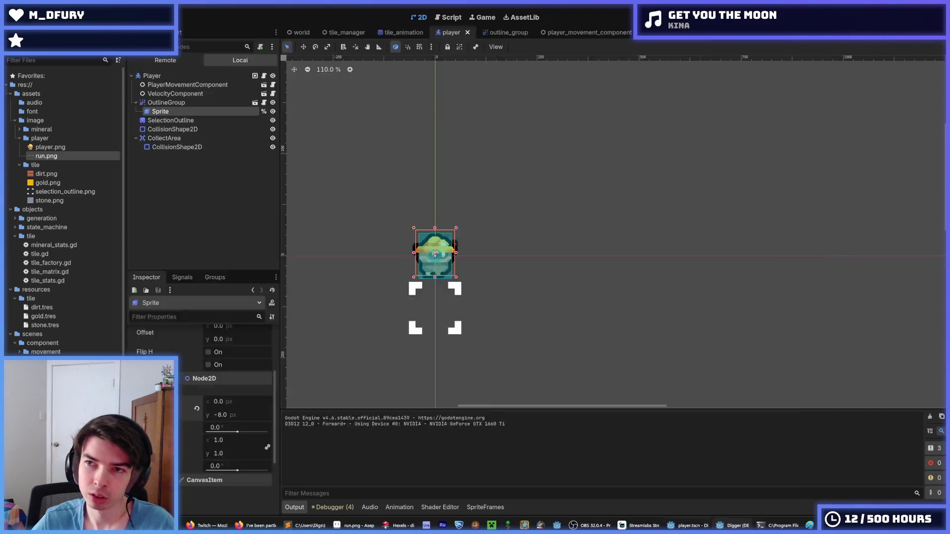
{"action": "key", "text": "ctrl+s"}
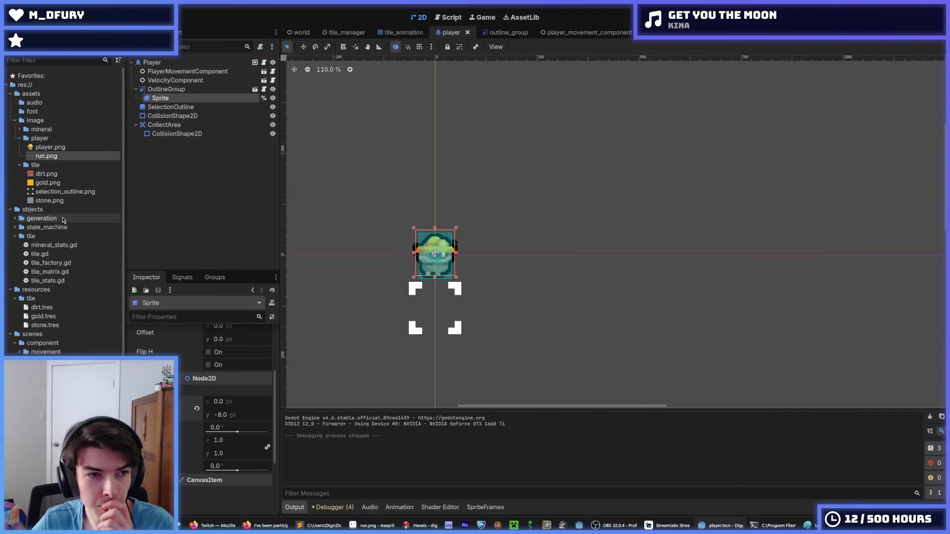
{"action": "scroll", "coordinate": [69, 219], "scroll_direction": "down", "scroll_amount": 3}
{"action": "left_click", "coordinate": [440, 507]}
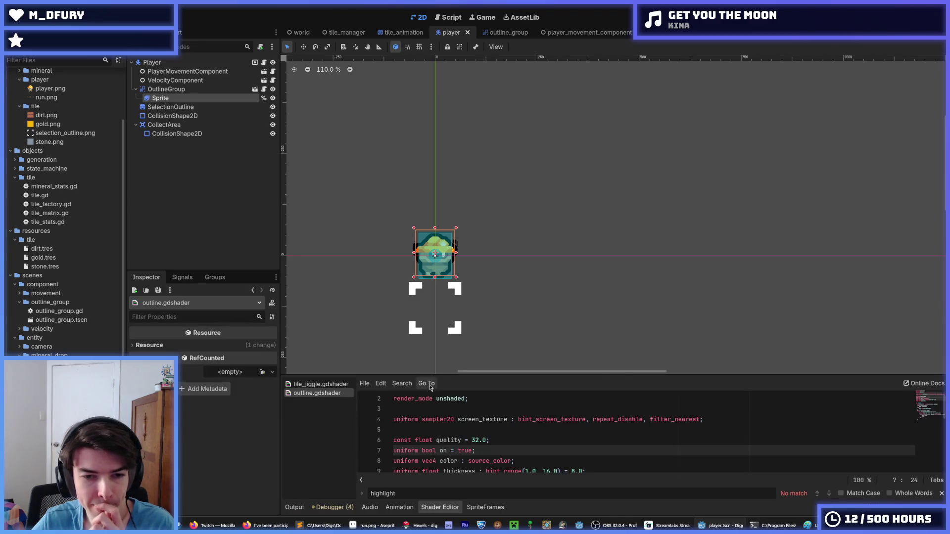
{"action": "mouse_move", "coordinate": [448, 376]}
{"action": "left_mouse_down"}
{"action": "mouse_move", "coordinate": [465, 210]}
{"action": "mouse_move", "coordinate": [480, 193]}
{"action": "left_mouse_up"}
Step: Read the quality constant 32.0, thickness uniform, line 14 alpha check and outline loop end
{"action": "scroll", "coordinate": [519, 272], "scroll_direction": "down", "scroll_amount": 1}
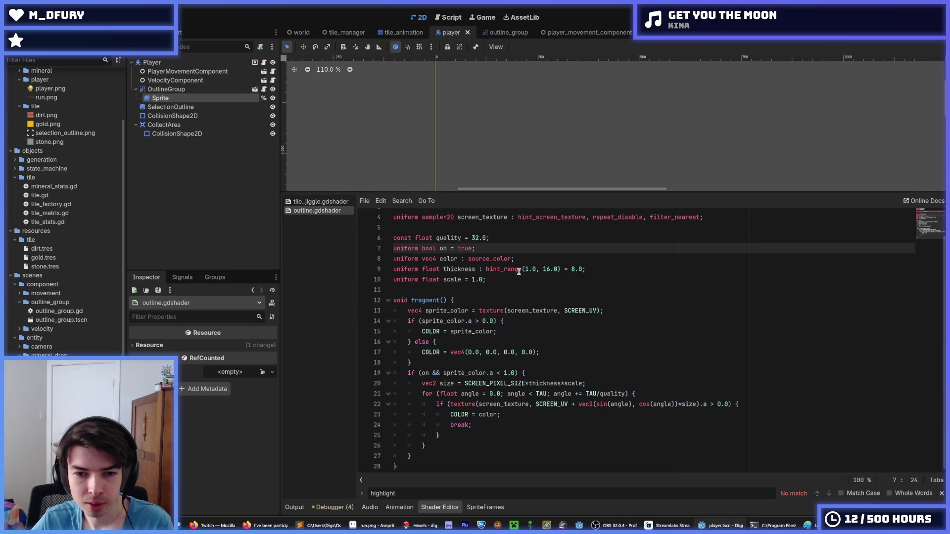
{"action": "left_click", "coordinate": [478, 238]}
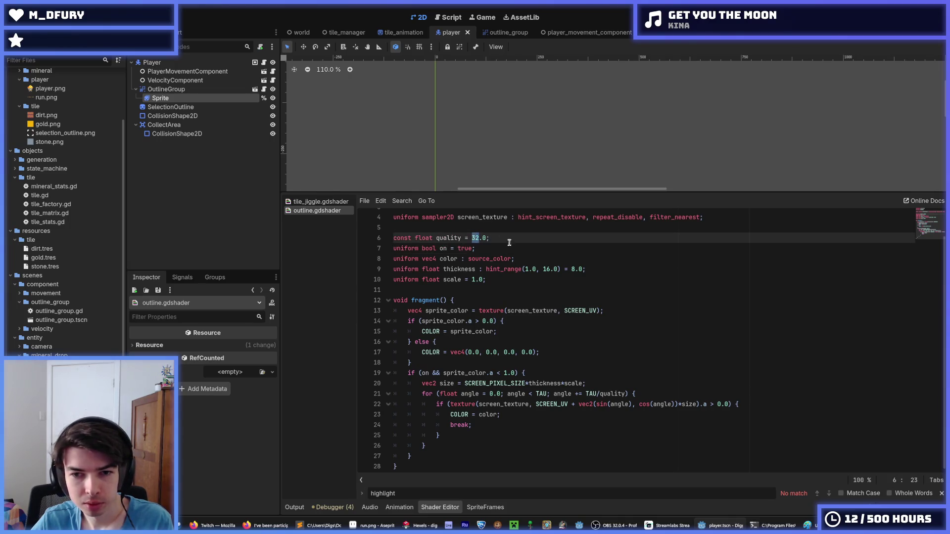
{"action": "left_click", "coordinate": [533, 254]}
{"action": "left_click", "coordinate": [614, 324]}
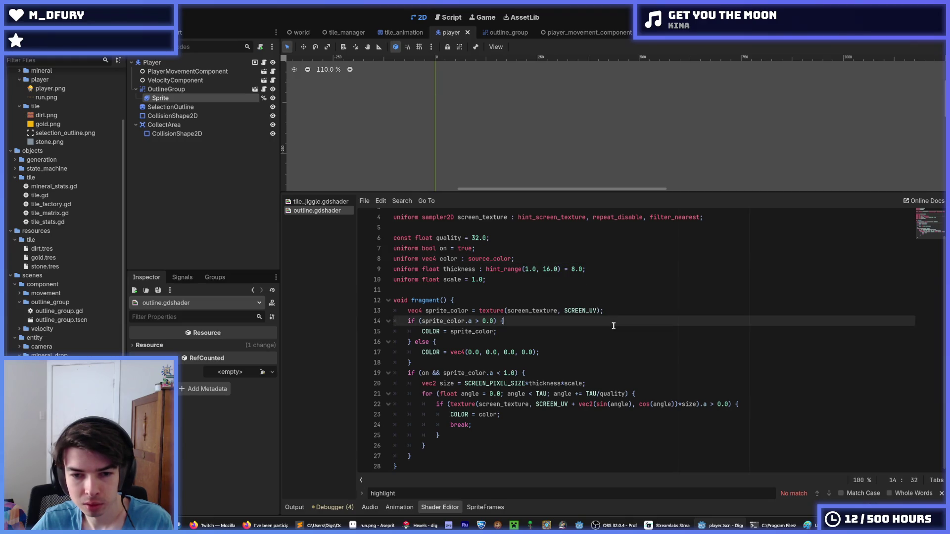
{"action": "left_click", "coordinate": [524, 448]}
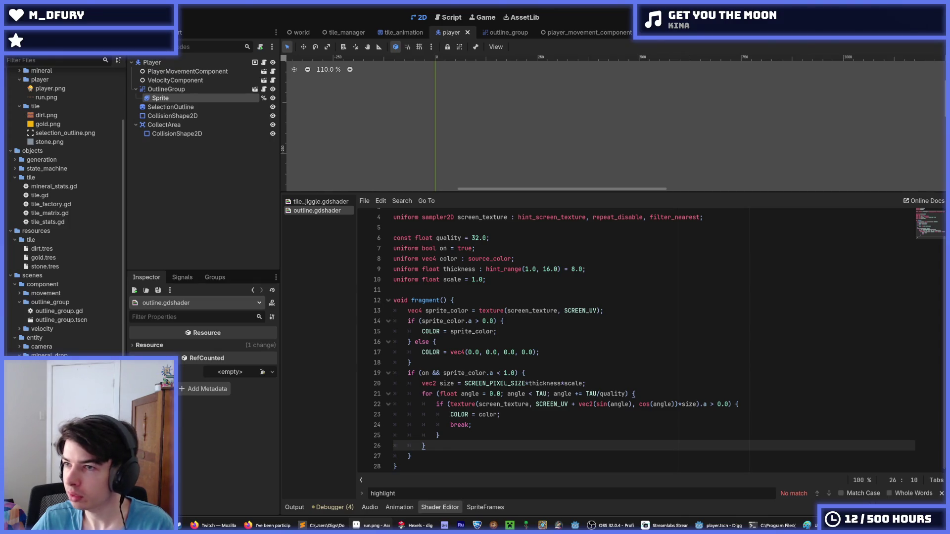
Step: Bring up the run sprite strip in Aseprite and pick a colour from the canvas
{"action": "key", "text": "alt+Tab"}
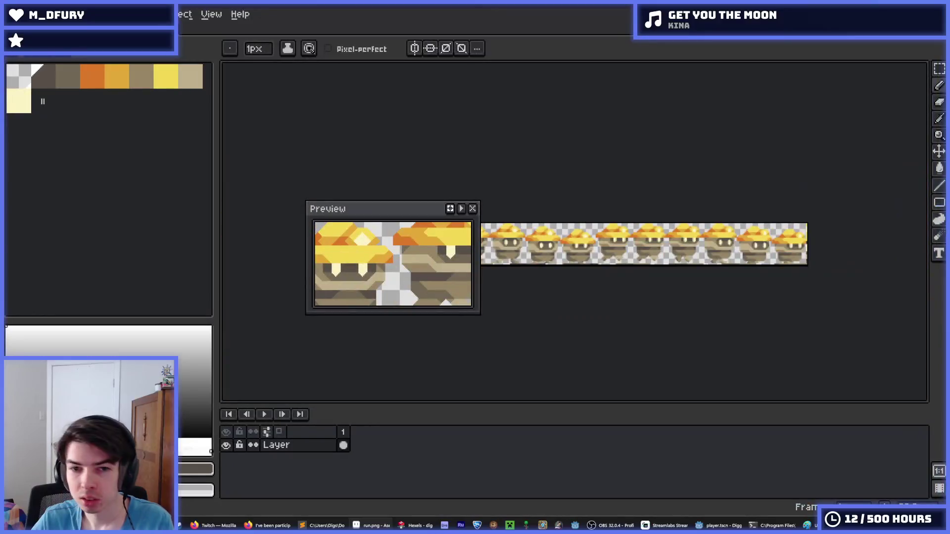
{"action": "mouse_move", "coordinate": [428, 202]}
{"action": "left_mouse_down"}
{"action": "mouse_move", "coordinate": [752, 316]}
{"action": "mouse_move", "coordinate": [872, 336]}
{"action": "left_mouse_up"}
{"action": "scroll", "coordinate": [634, 257], "scroll_direction": "up", "scroll_amount": 5}
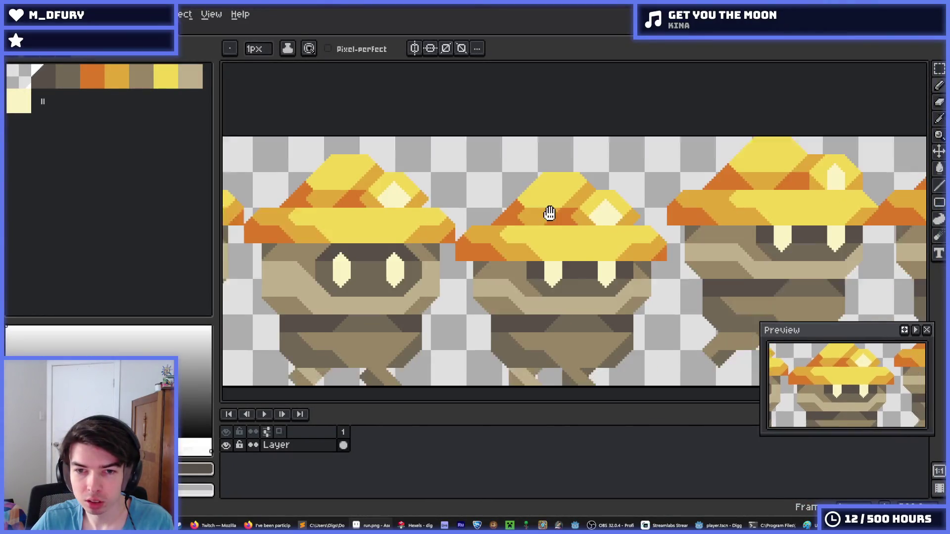
{"action": "key", "text": "i"}
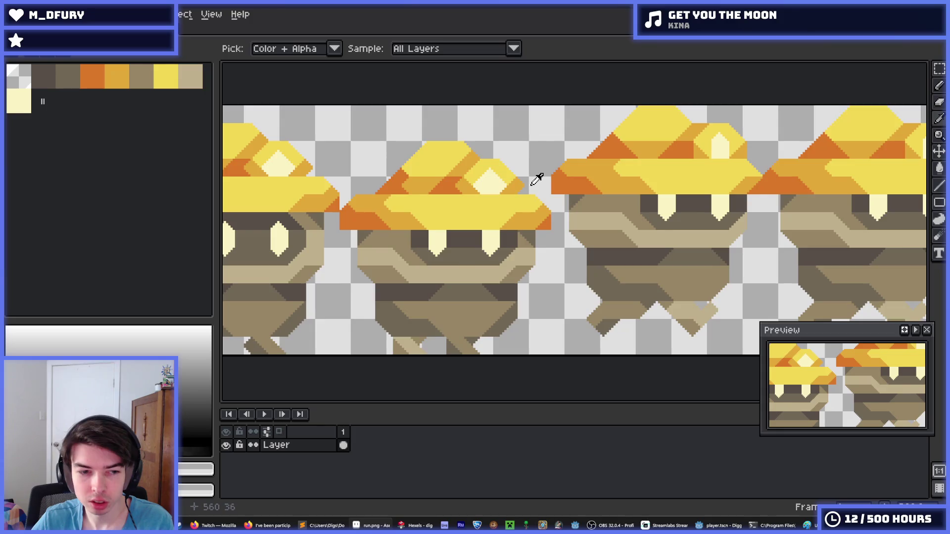
{"action": "scroll", "coordinate": [537, 178], "scroll_direction": "down", "scroll_amount": 4}
{"action": "scroll", "coordinate": [573, 184], "scroll_direction": "up", "scroll_amount": 5}
{"action": "scroll", "coordinate": [569, 193], "scroll_direction": "down", "scroll_amount": 2}
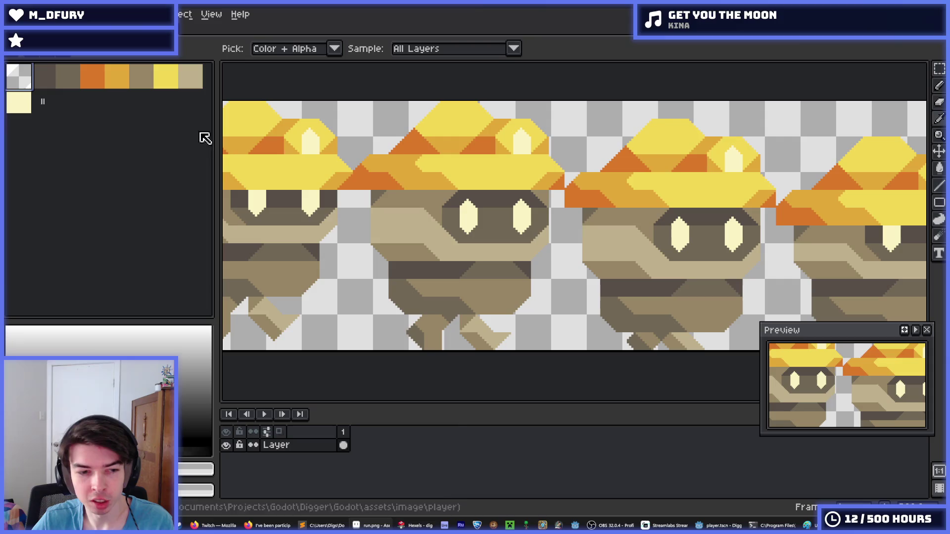
{"action": "left_click_drag", "start_coordinate": [600, 262], "coordinate": [574, 256]}
Step: Set Paint Bucket to non-contiguous, convert the image to RGB Color, and add a black swatch
{"action": "key", "text": "g"}
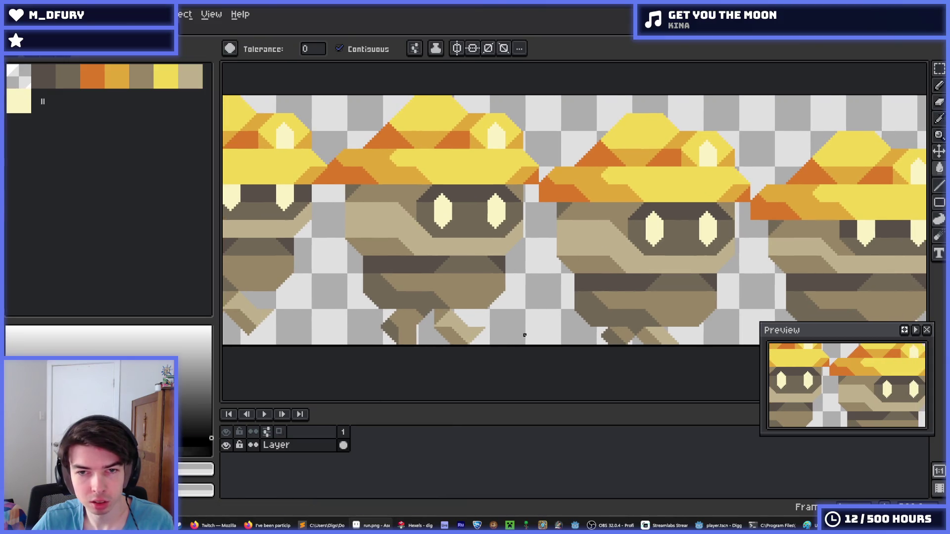
{"action": "left_click", "coordinate": [362, 53]}
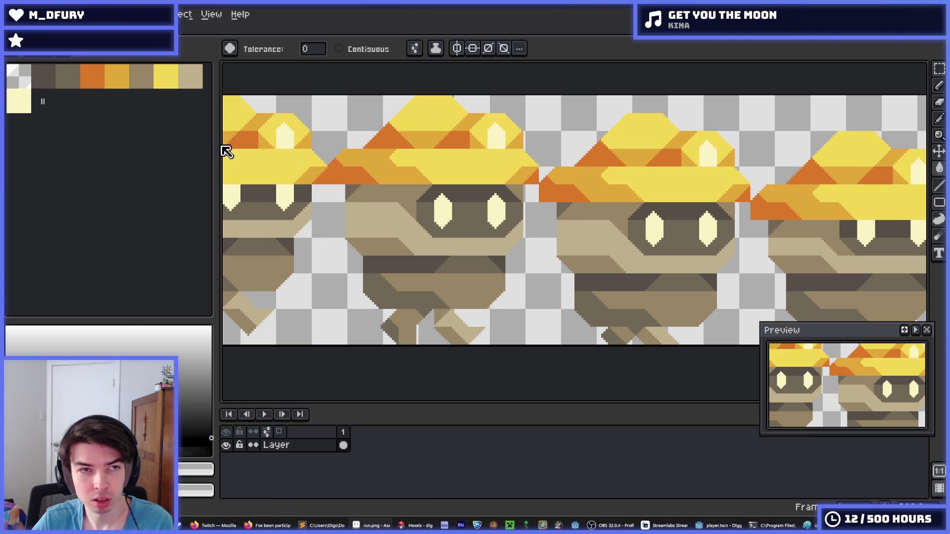
{"action": "left_click", "coordinate": [69, 56]}
{"action": "left_click", "coordinate": [64, 14]}
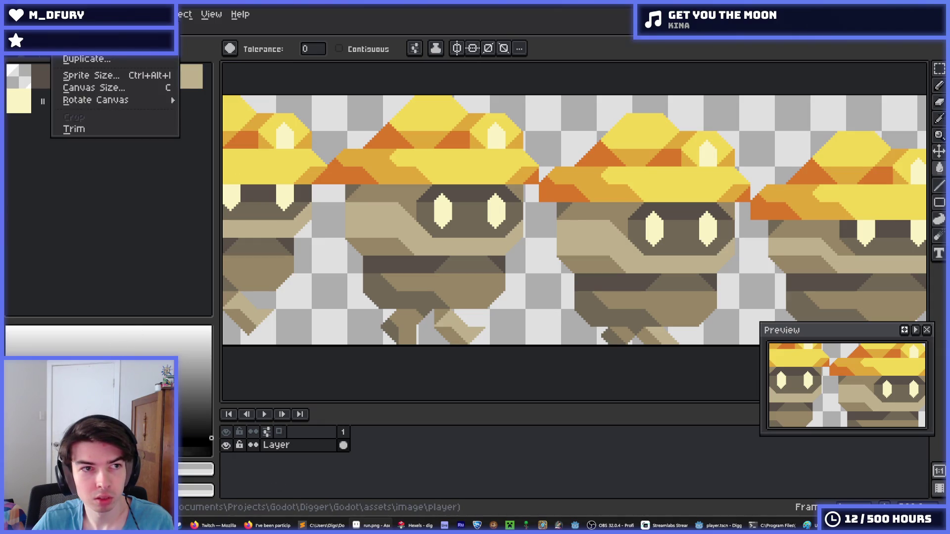
{"action": "left_click", "coordinate": [193, 42]}
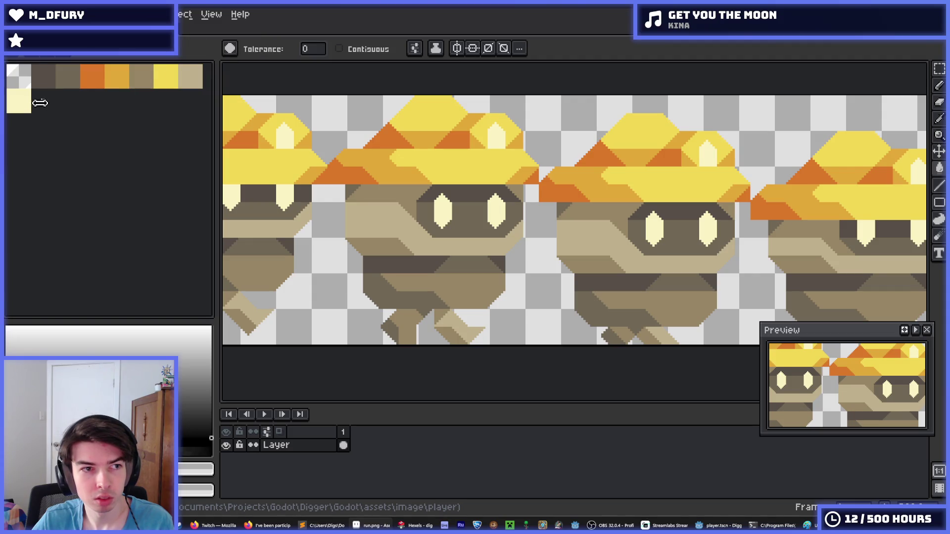
{"action": "left_click_drag", "start_coordinate": [42, 101], "coordinate": [64, 101]}
Step: Fill every transparent background pixel with black and pan around the sheet to check it
{"action": "left_click", "coordinate": [545, 315]}
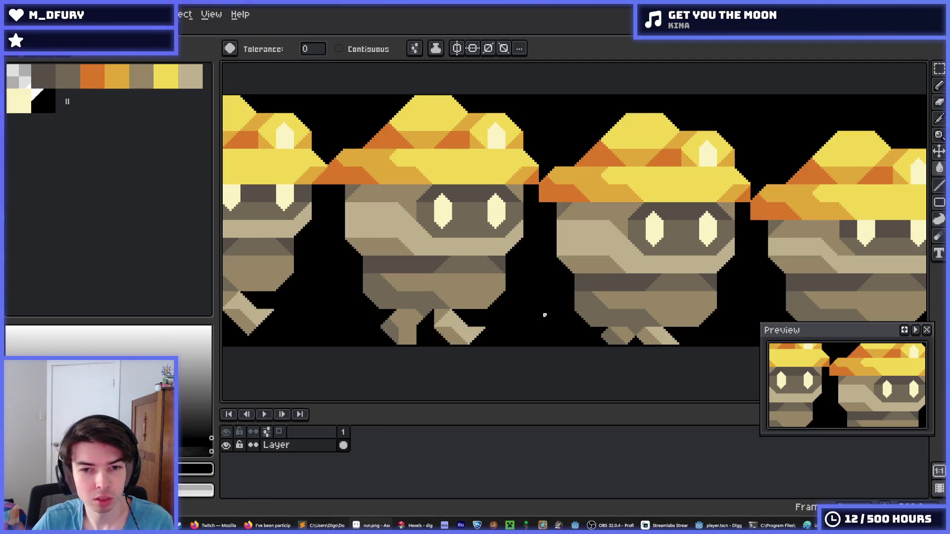
{"action": "scroll", "coordinate": [549, 326], "scroll_direction": "down", "scroll_amount": 3}
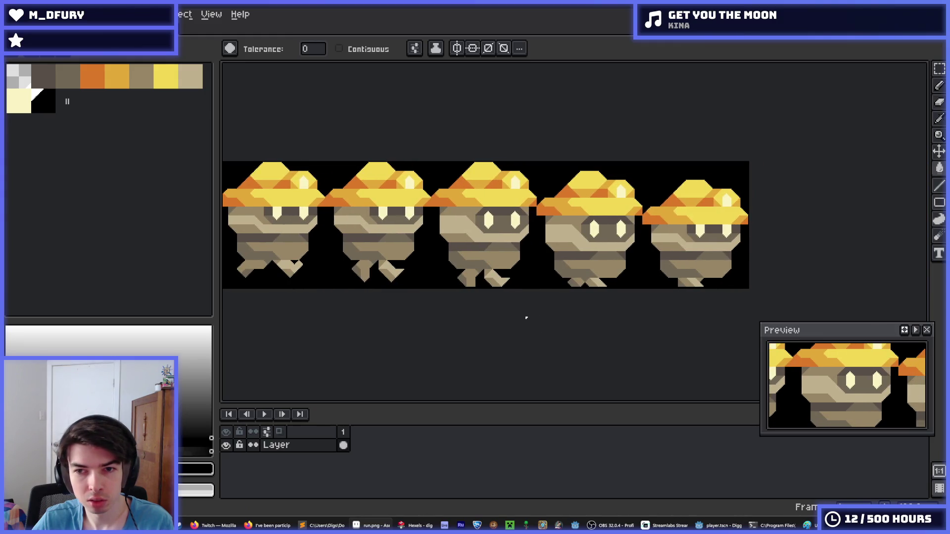
{"action": "scroll", "coordinate": [526, 317], "scroll_direction": "down", "scroll_amount": 2}
{"action": "scroll", "coordinate": [526, 317], "scroll_direction": "up", "scroll_amount": 4}
{"action": "scroll", "coordinate": [495, 272], "scroll_direction": "right", "scroll_amount": 2}
{"action": "scroll", "coordinate": [608, 270], "scroll_direction": "down", "scroll_amount": 1}
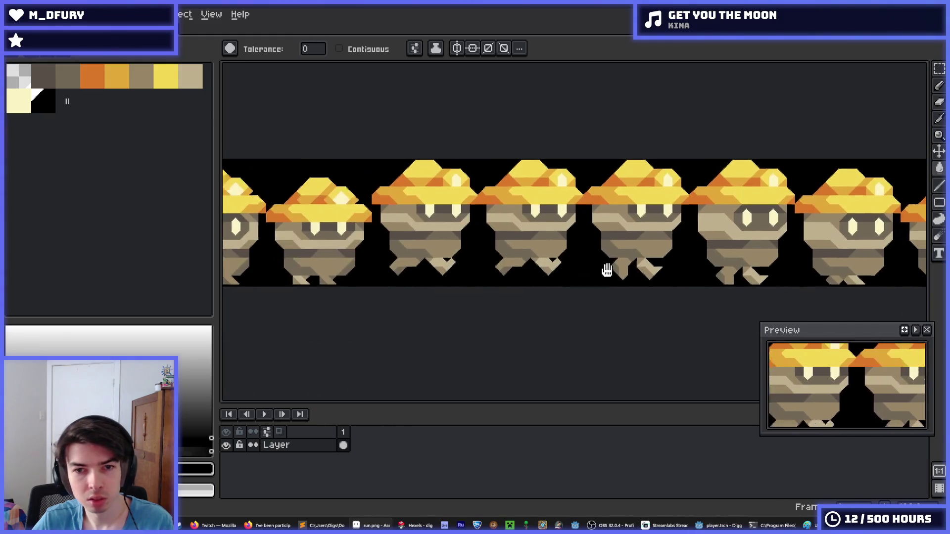
{"action": "scroll", "coordinate": [607, 270], "scroll_direction": "right", "scroll_amount": 2}
{"action": "scroll", "coordinate": [647, 272], "scroll_direction": "up", "scroll_amount": 1}
{"action": "scroll", "coordinate": [672, 250], "scroll_direction": "down", "scroll_amount": 2}
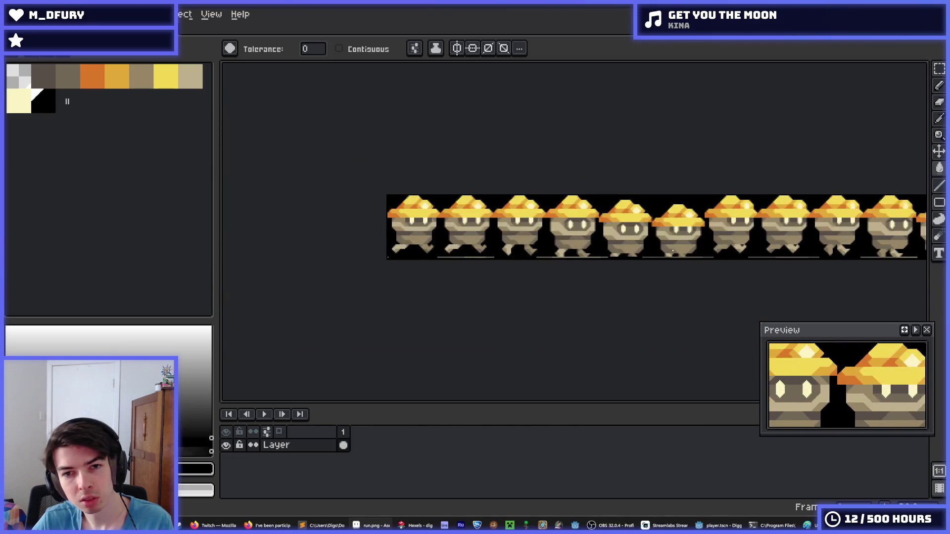
{"action": "scroll", "coordinate": [673, 252], "scroll_direction": "up", "scroll_amount": 1}
{"action": "scroll", "coordinate": [593, 247], "scroll_direction": "right", "scroll_amount": 2}
{"action": "scroll", "coordinate": [510, 240], "scroll_direction": "up", "scroll_amount": 2}
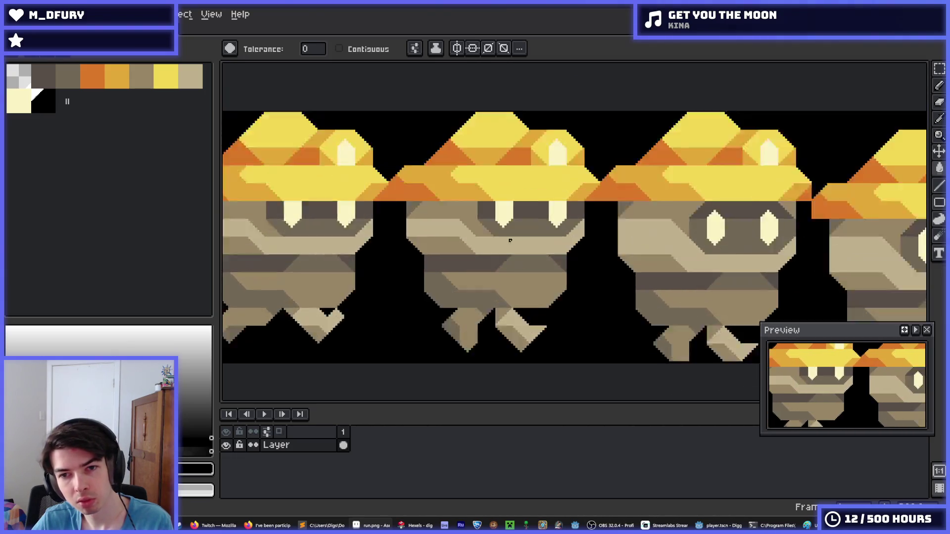
{"action": "scroll", "coordinate": [510, 240], "scroll_direction": "up", "scroll_amount": 1}
{"action": "scroll", "coordinate": [579, 252], "scroll_direction": "down", "scroll_amount": 3}
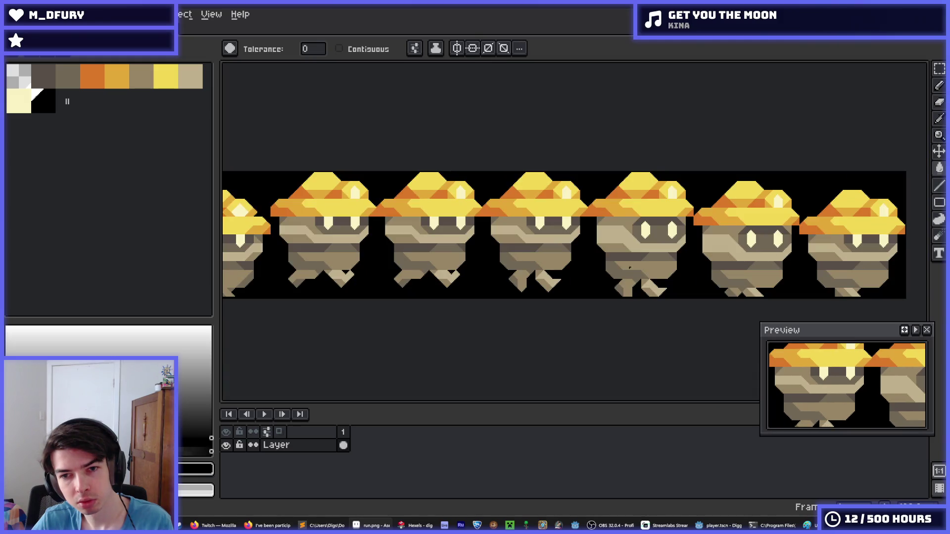
{"action": "scroll", "coordinate": [630, 267], "scroll_direction": "down", "scroll_amount": 1}
{"action": "scroll", "coordinate": [643, 272], "scroll_direction": "up", "scroll_amount": 3}
{"action": "scroll", "coordinate": [538, 277], "scroll_direction": "up", "scroll_amount": 1}
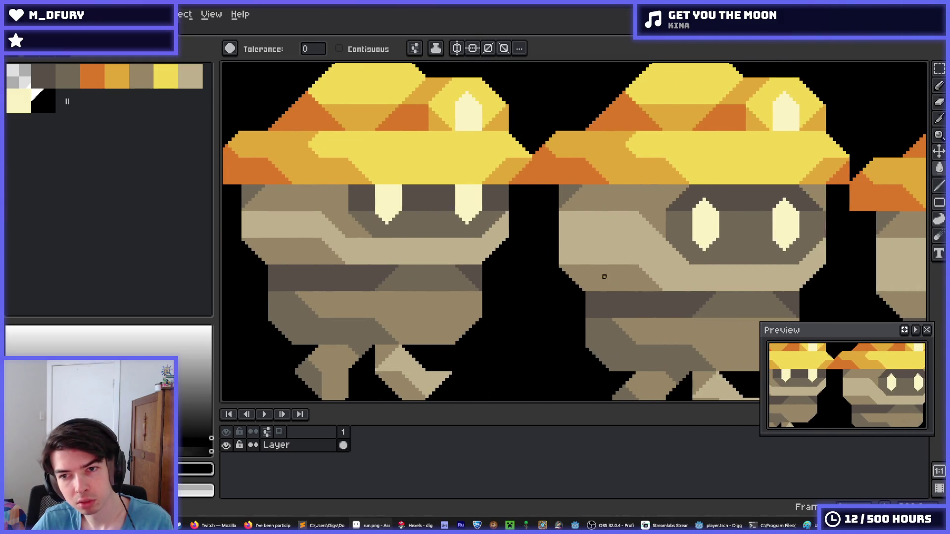
{"action": "scroll", "coordinate": [604, 277], "scroll_direction": "down", "scroll_amount": 3}
{"action": "scroll", "coordinate": [462, 269], "scroll_direction": "up", "scroll_amount": 2}
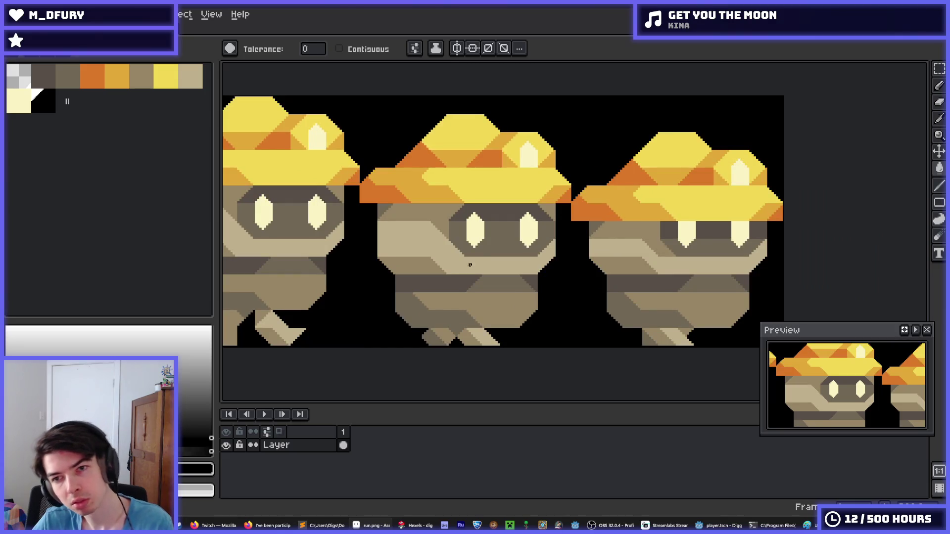
{"action": "scroll", "coordinate": [508, 229], "scroll_direction": "down", "scroll_amount": 1}
{"action": "scroll", "coordinate": [509, 230], "scroll_direction": "down", "scroll_amount": 2}
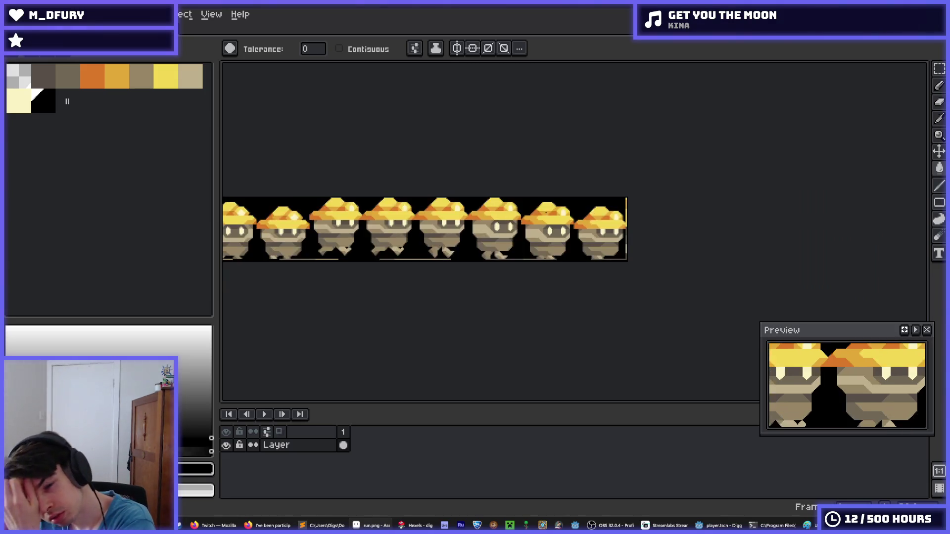
Step: Undo the black background fill and close the run.png sprite sheet
{"action": "scroll", "coordinate": [694, 249], "scroll_direction": "up", "scroll_amount": 2}
{"action": "scroll", "coordinate": [694, 248], "scroll_direction": "down", "scroll_amount": 1}
{"action": "scroll", "coordinate": [693, 249], "scroll_direction": "down", "scroll_amount": 1}
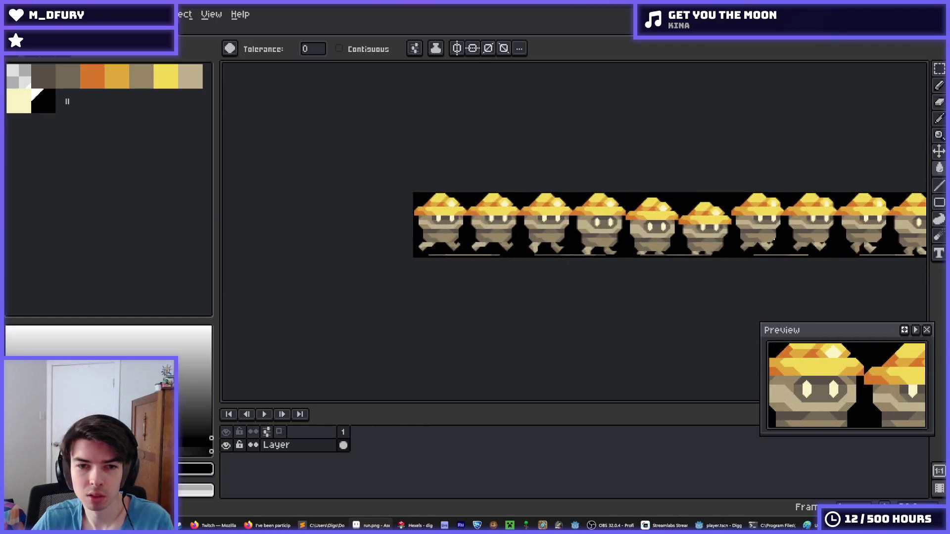
{"action": "scroll", "coordinate": [694, 248], "scroll_direction": "up", "scroll_amount": 1}
{"action": "key", "text": "ctrl+z"}
{"action": "key", "text": "ctrl+w"}
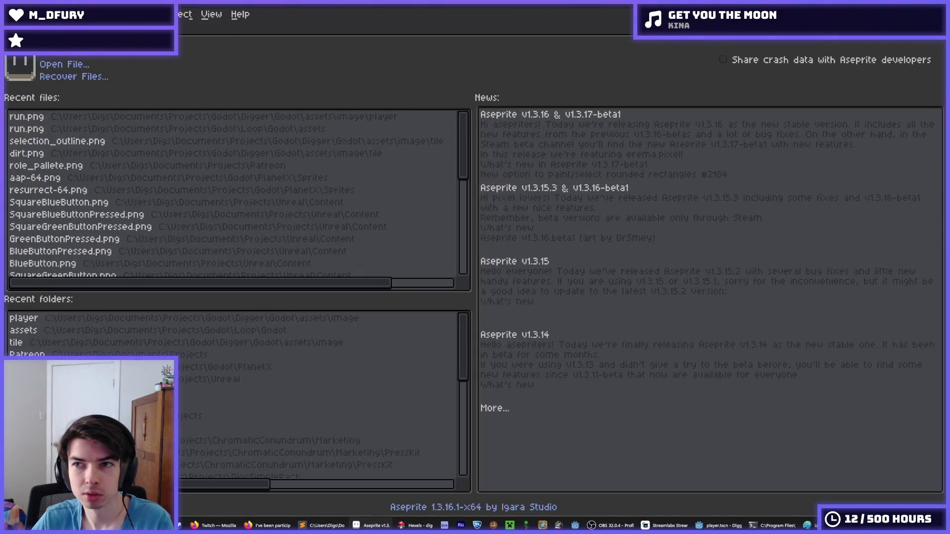
Step: Quit Aseprite and run the project with F5 to test the miner
{"action": "key", "text": "ctrl+q"}
{"action": "left_click", "coordinate": [600, 268]}
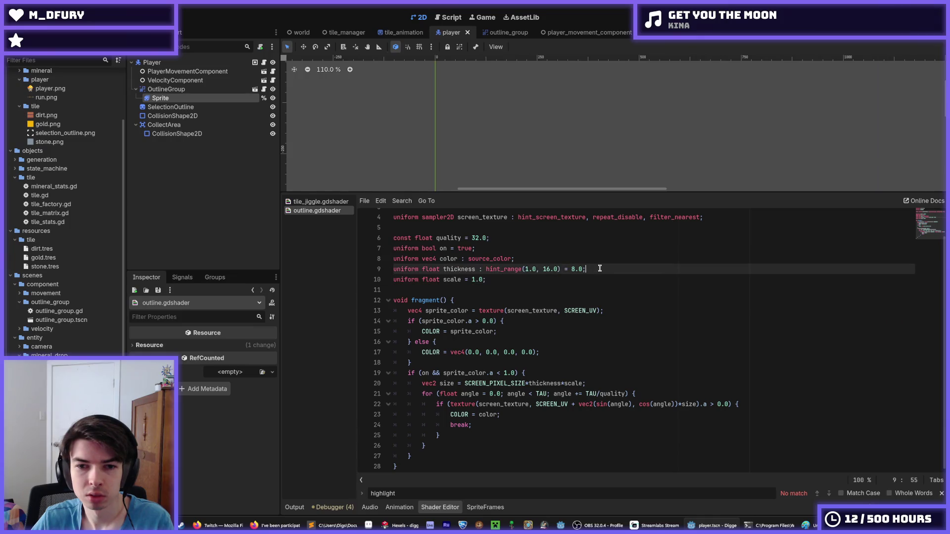
{"action": "left_click", "coordinate": [592, 277]}
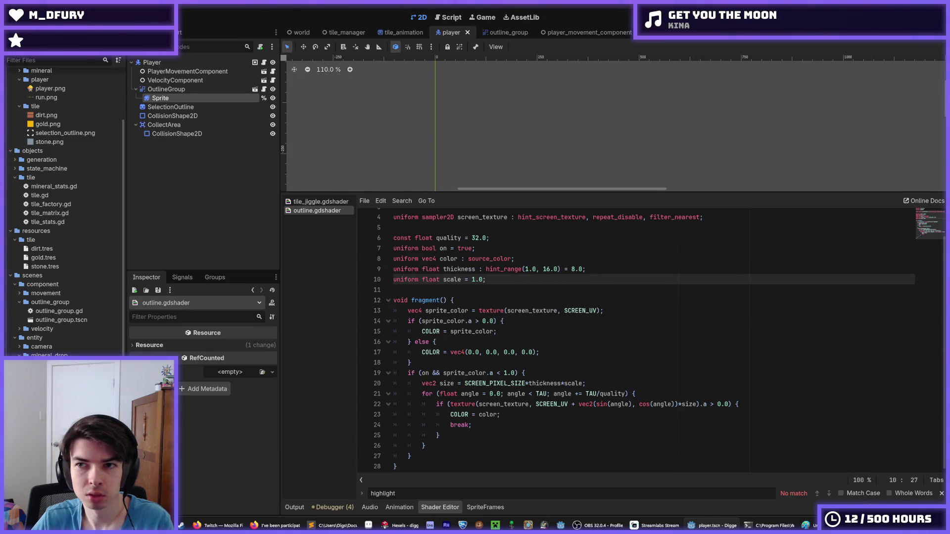
{"action": "key", "text": "F5"}
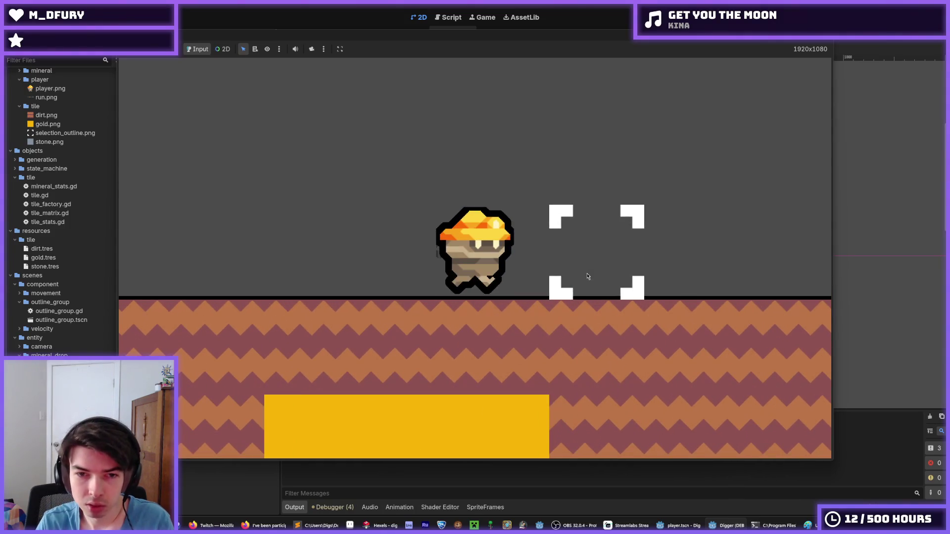
Step: Walk the miner right, dig the dirt tile beneath him, then jump out and move left
{"action": "key", "text": "d"}
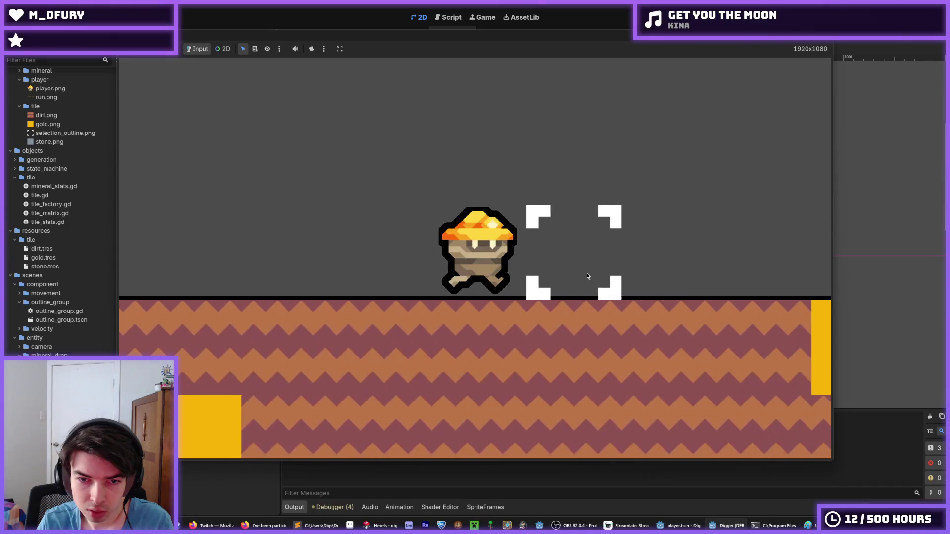
{"action": "left_click", "coordinate": [524, 359]}
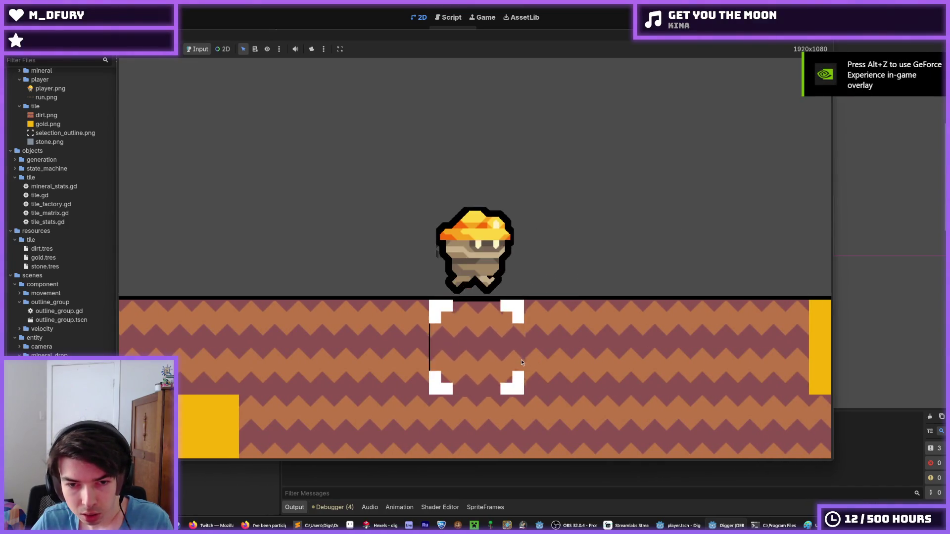
{"action": "left_click", "coordinate": [522, 362]}
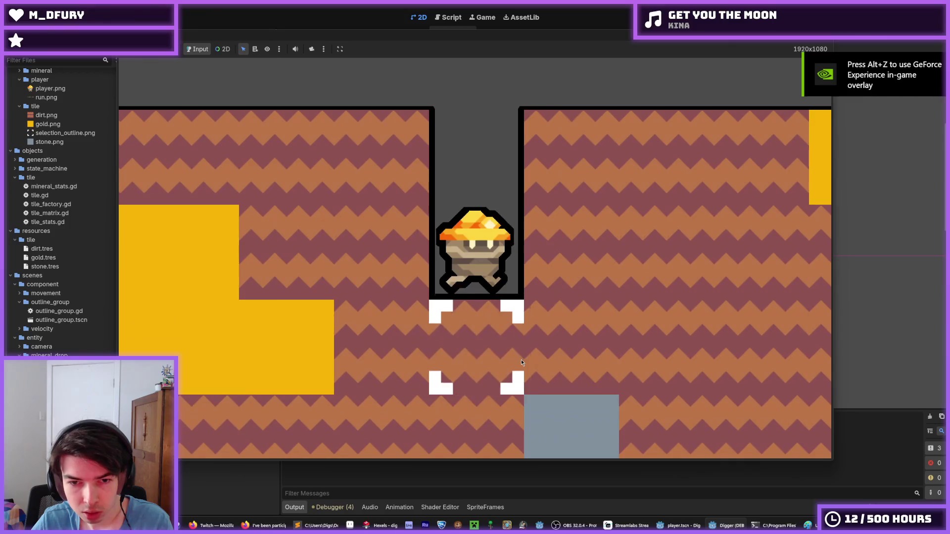
{"action": "key", "text": "space"}
{"action": "key", "text": "a"}
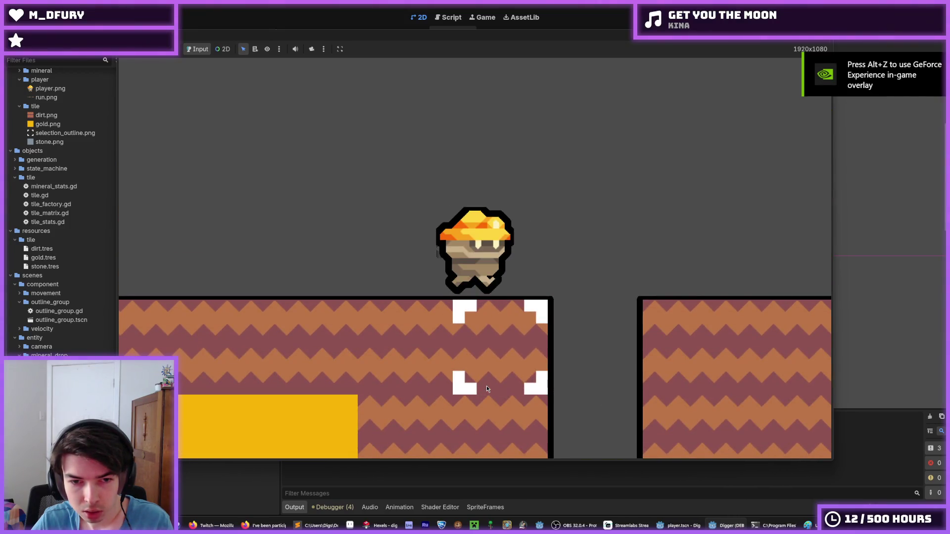
Step: Dig the dirt tiles below and to the right of the miner
{"action": "scroll", "coordinate": [486, 385], "scroll_direction": "down", "scroll_amount": 3}
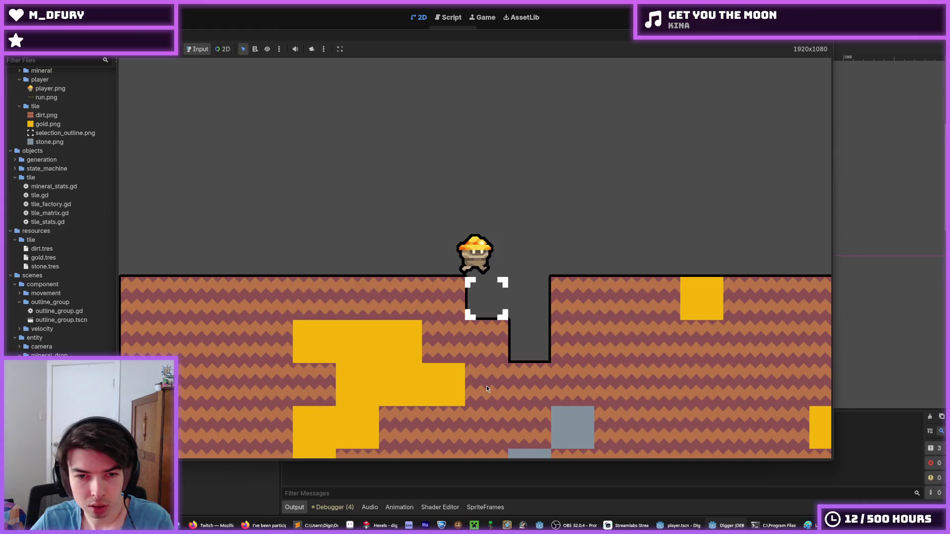
{"action": "left_click", "coordinate": [476, 386]}
{"action": "left_click", "coordinate": [477, 386]}
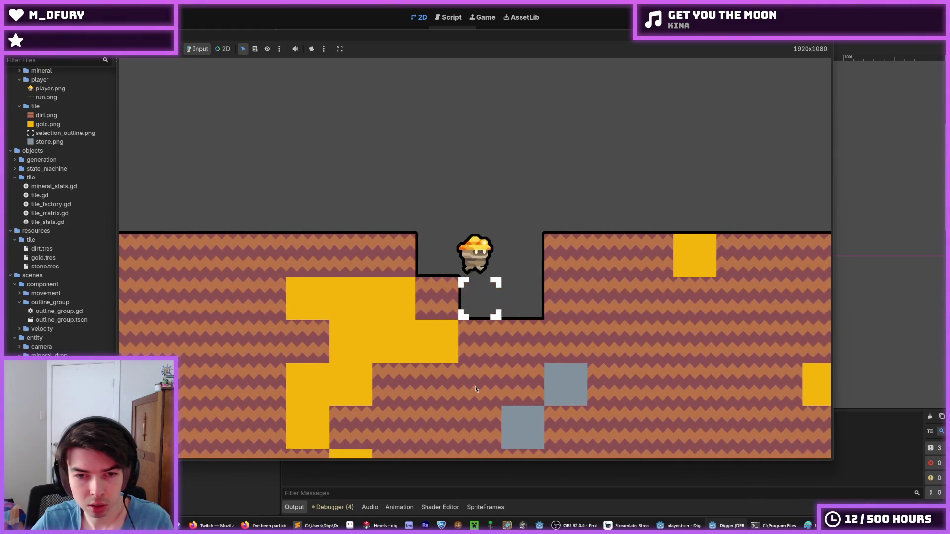
{"action": "left_click", "coordinate": [476, 386]}
{"action": "left_click", "coordinate": [433, 379]}
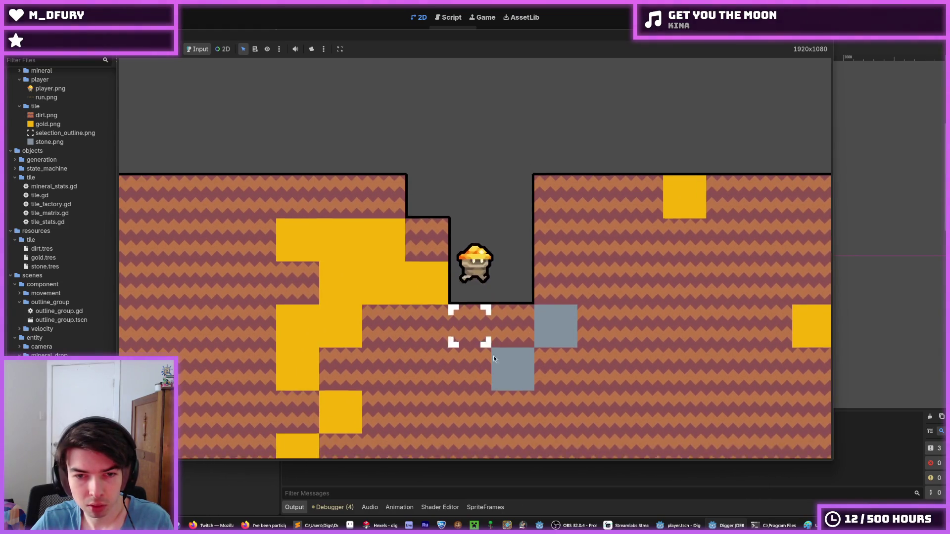
{"action": "left_click", "coordinate": [666, 229]}
{"action": "left_click", "coordinate": [649, 239]}
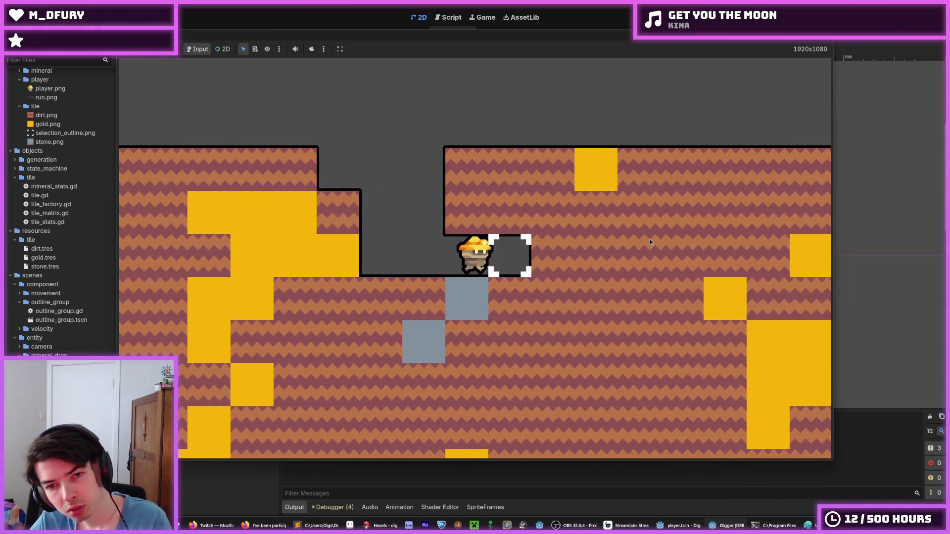
{"action": "left_click", "coordinate": [650, 239]}
Step: Jump the miner repeatedly out of the shaft and over the pit
{"action": "key", "text": "space"}
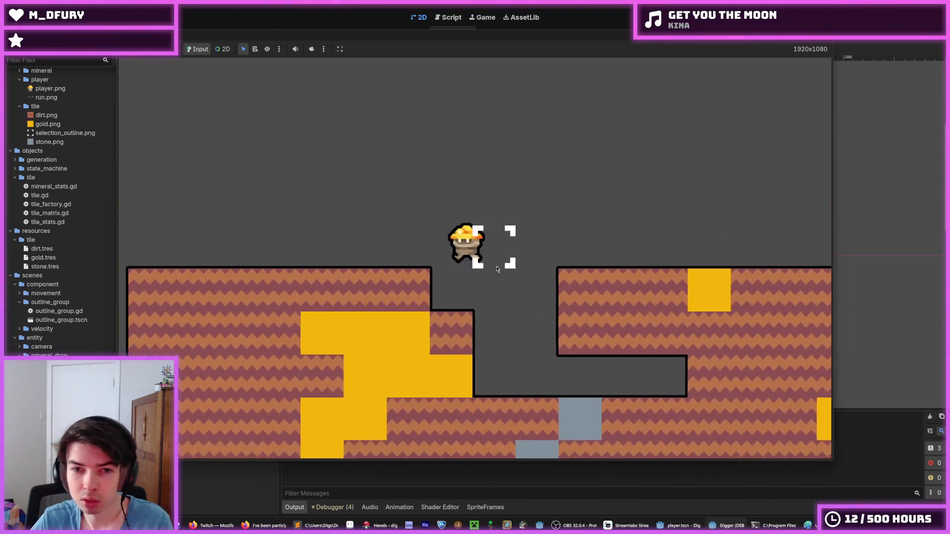
{"action": "key", "text": "space"}
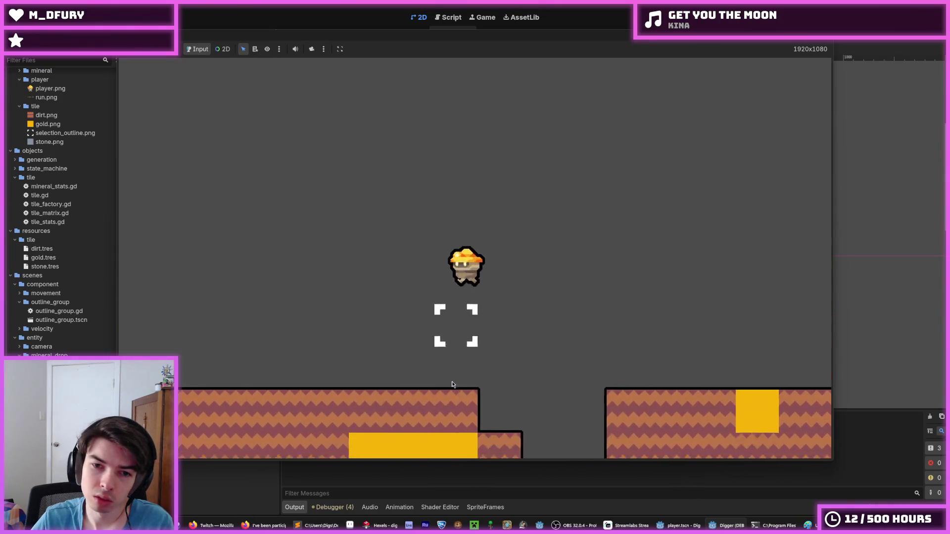
{"action": "key", "text": "space"}
{"action": "key", "text": "space"}
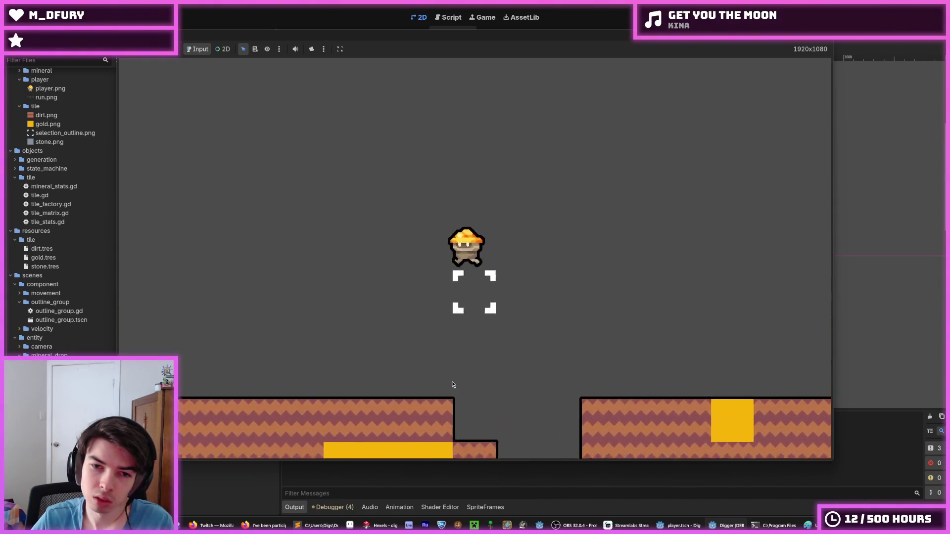
{"action": "key", "text": "space"}
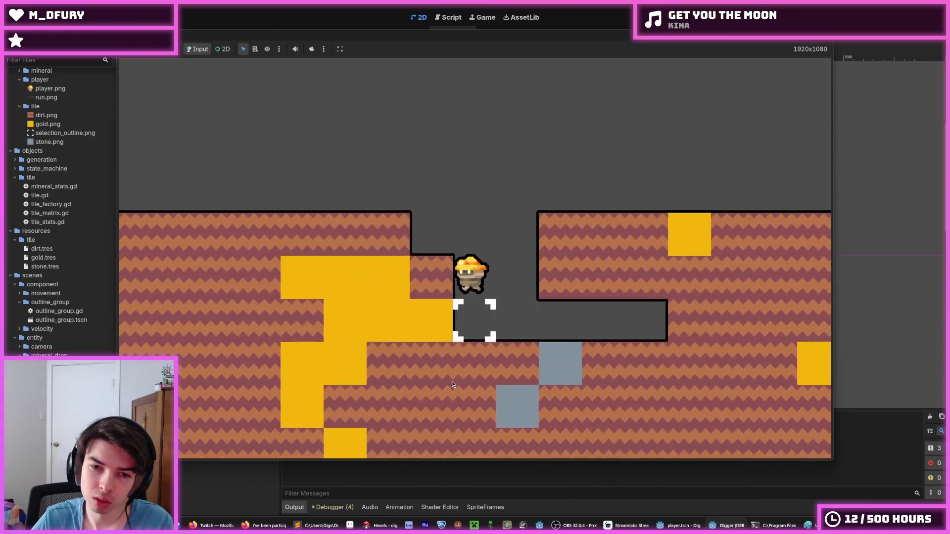
{"action": "key", "text": "space"}
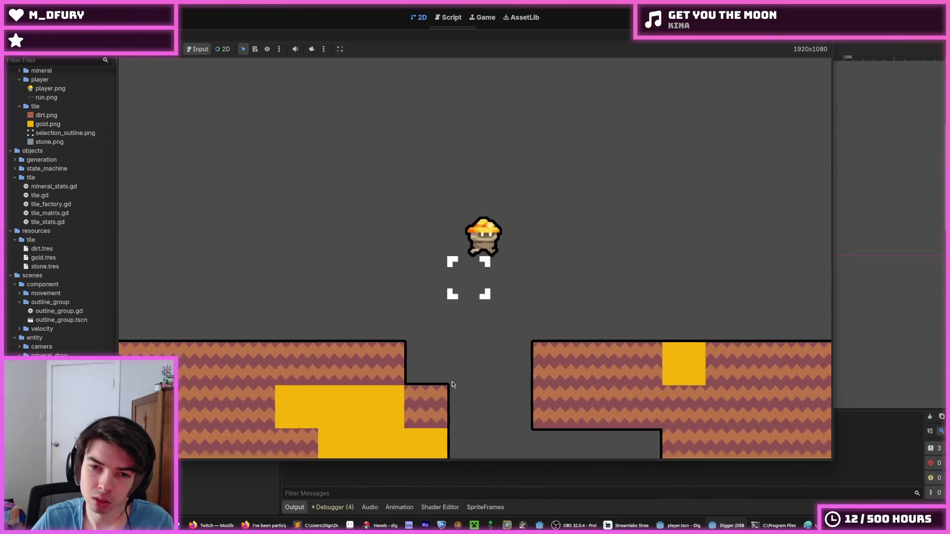
{"action": "key", "text": "space"}
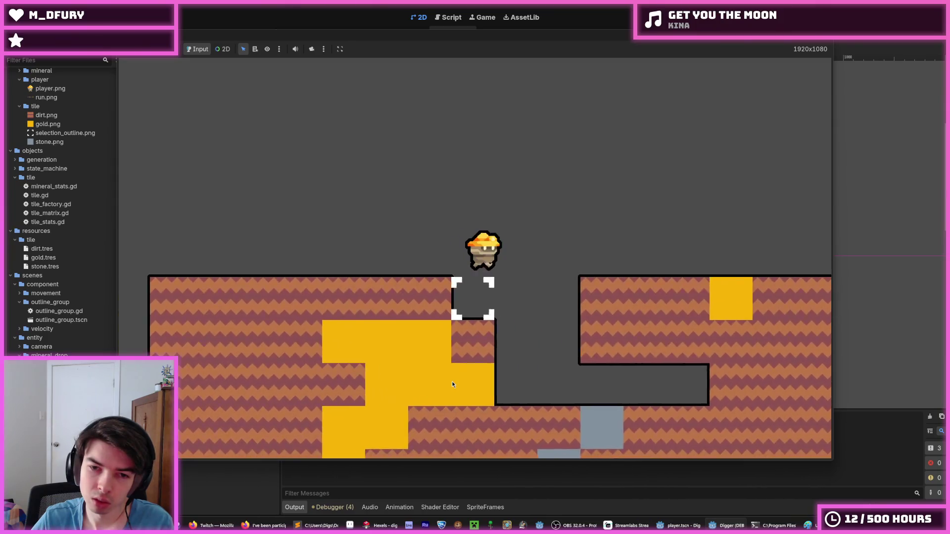
{"action": "key", "text": "space"}
{"action": "key", "text": "space"}
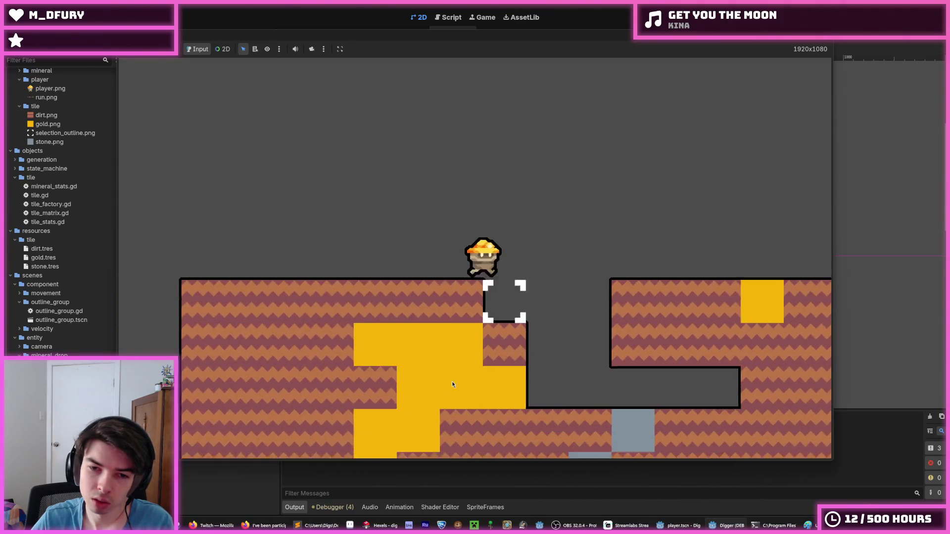
{"action": "key", "text": "space"}
Step: Move the miner right through the pit with jumps, then stop the game with F8
{"action": "key", "text": "Right"}
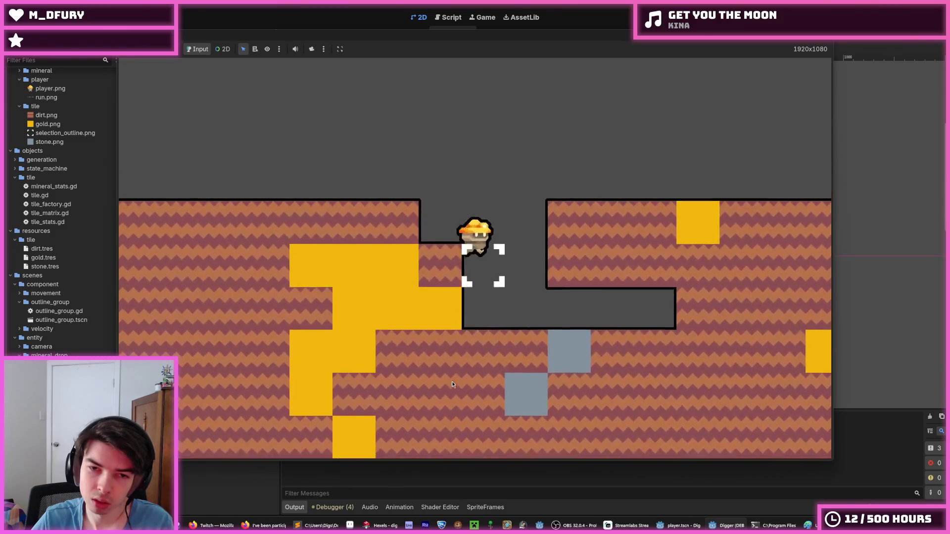
{"action": "key", "text": "space"}
{"action": "key", "text": "Right"}
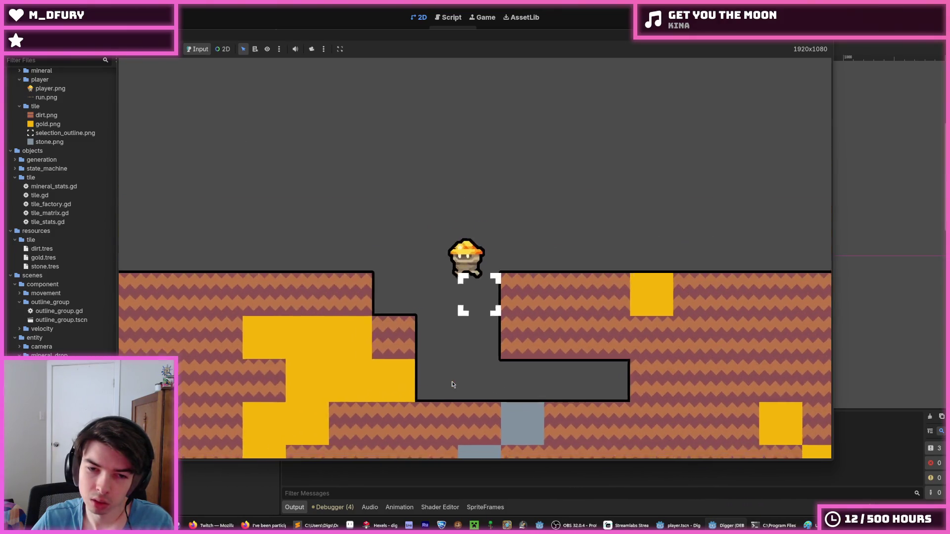
{"action": "key", "text": "space"}
{"action": "key", "text": "Right"}
{"action": "key", "text": "space"}
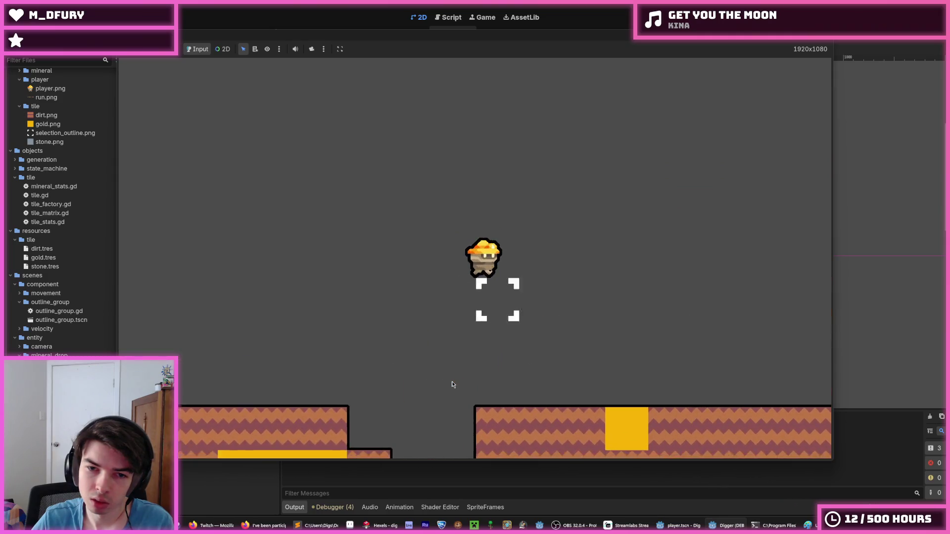
{"action": "key", "text": "F8"}
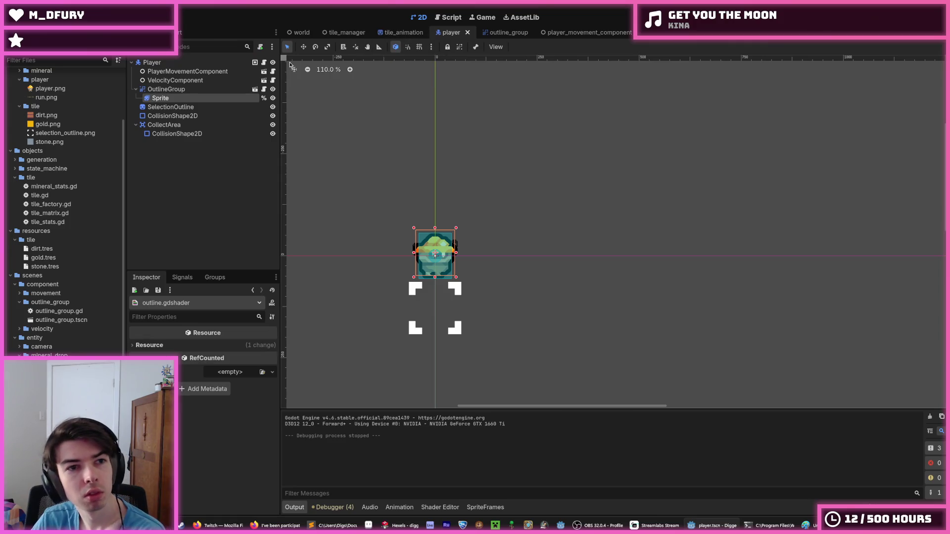
Step: Review the CoyoteFall and Jump Timers in player_movement_component, then save and run the game
{"action": "left_click", "coordinate": [264, 72]}
{"action": "left_click", "coordinate": [181, 108]}
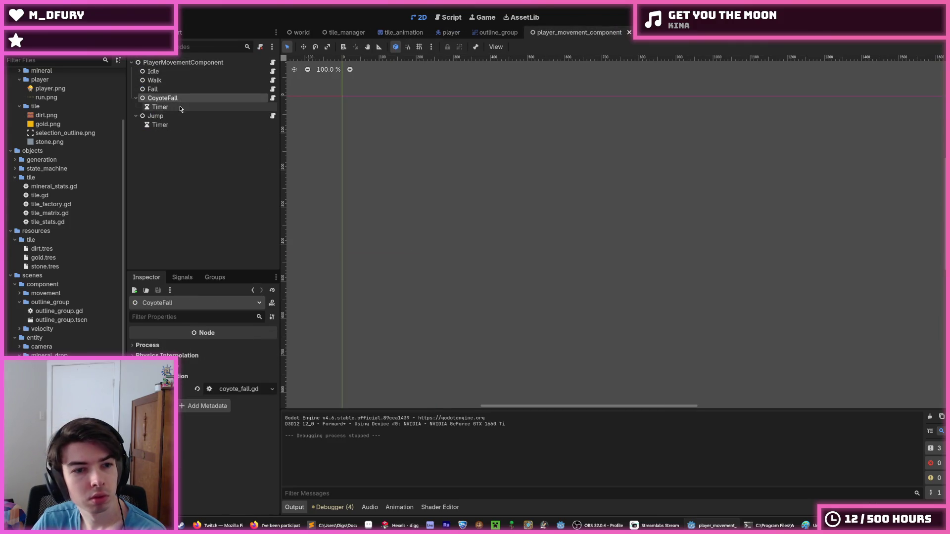
{"action": "left_click", "coordinate": [168, 124]}
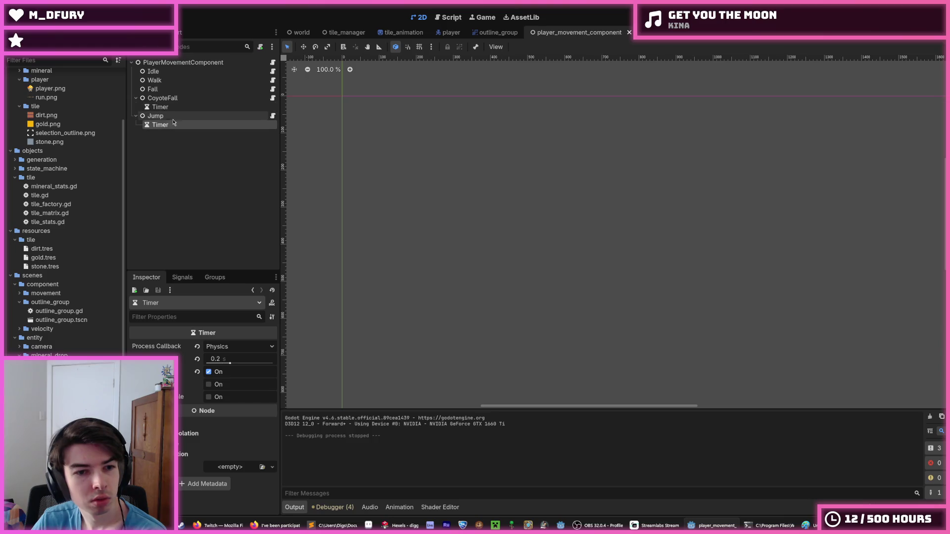
{"action": "left_click", "coordinate": [171, 112]}
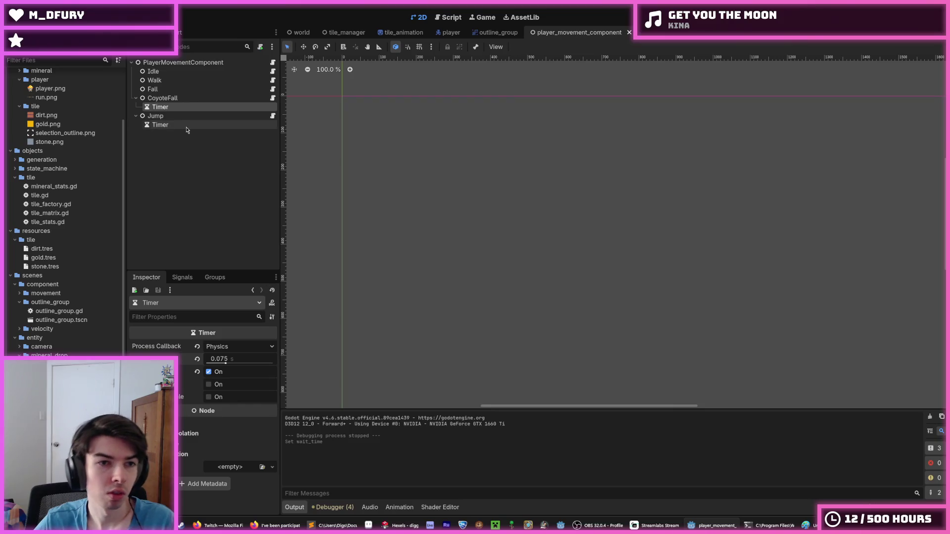
{"action": "key", "text": "ctrl+s"}
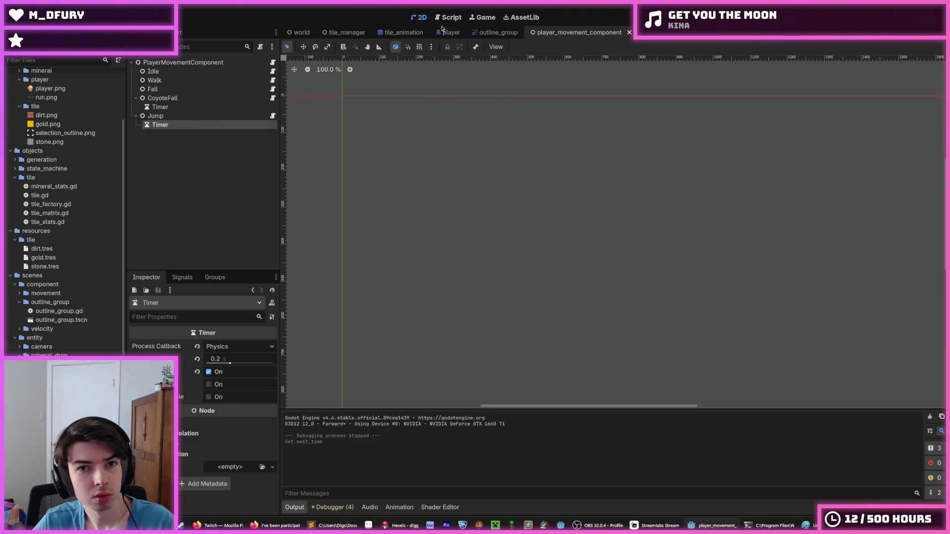
{"action": "key", "text": "F5"}
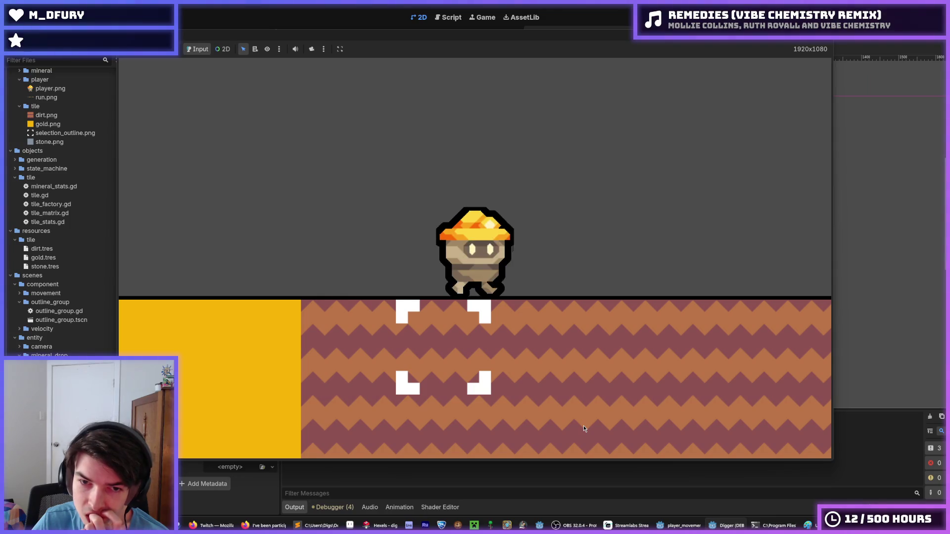
Step: Stop the running game and return to the player scene showing the 12-frame run animation
{"action": "scroll", "coordinate": [584, 426], "scroll_direction": "down", "scroll_amount": 3}
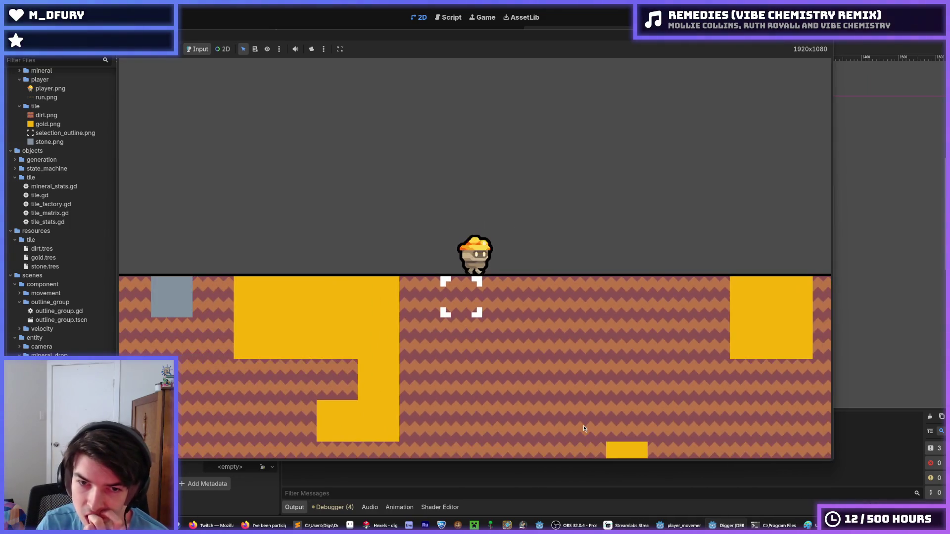
{"action": "scroll", "coordinate": [584, 426], "scroll_direction": "up", "scroll_amount": 3}
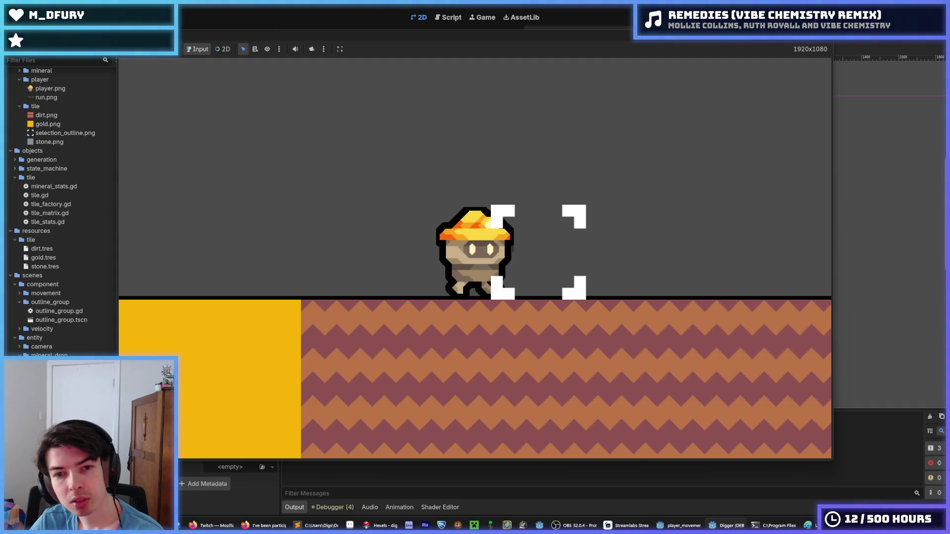
{"action": "key", "text": "F8"}
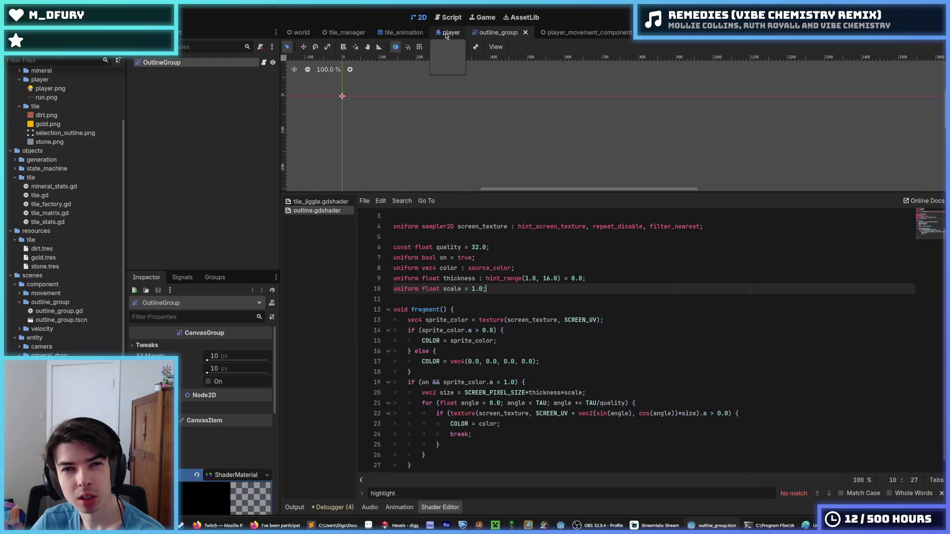
{"action": "left_click", "coordinate": [446, 33]}
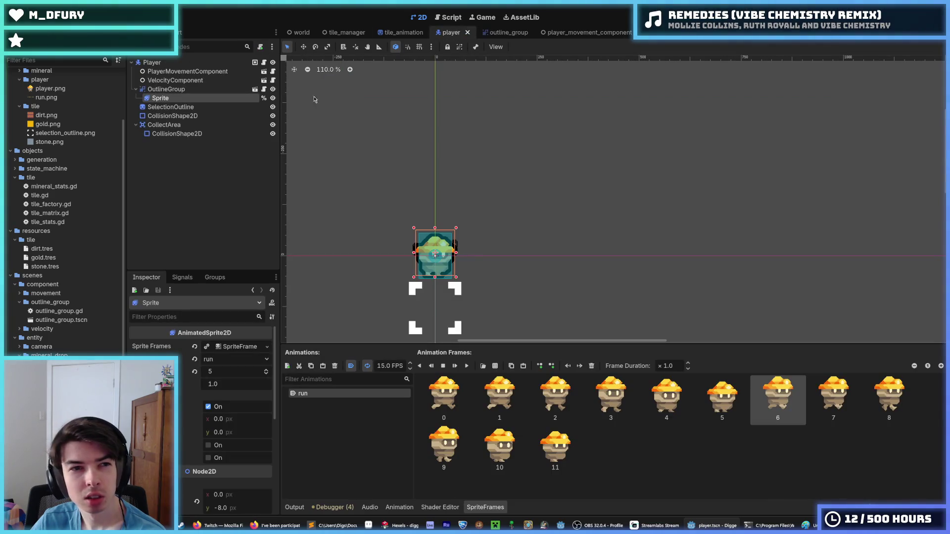
{"action": "scroll", "coordinate": [416, 233], "scroll_direction": "up", "scroll_amount": 8}
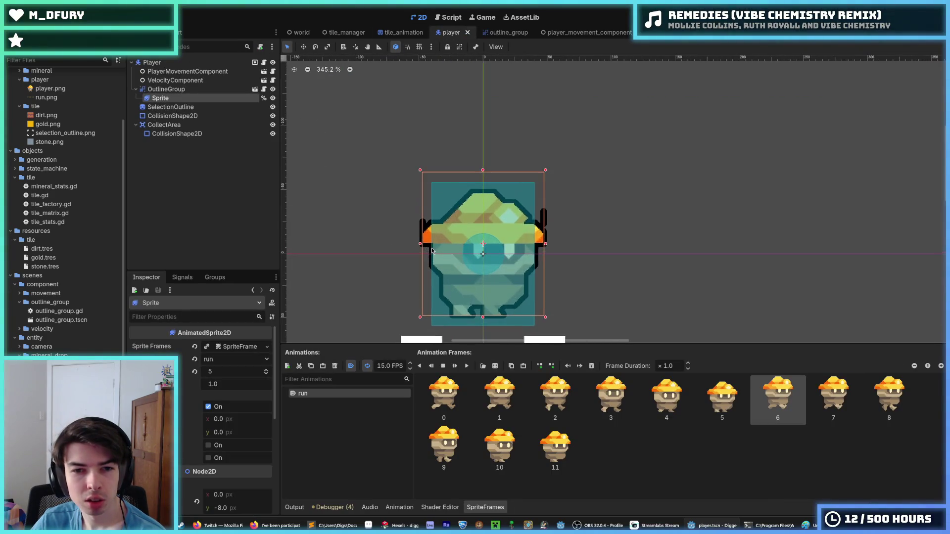
{"action": "scroll", "coordinate": [418, 235], "scroll_direction": "up", "scroll_amount": 4}
{"action": "scroll", "coordinate": [420, 218], "scroll_direction": "down", "scroll_amount": 4}
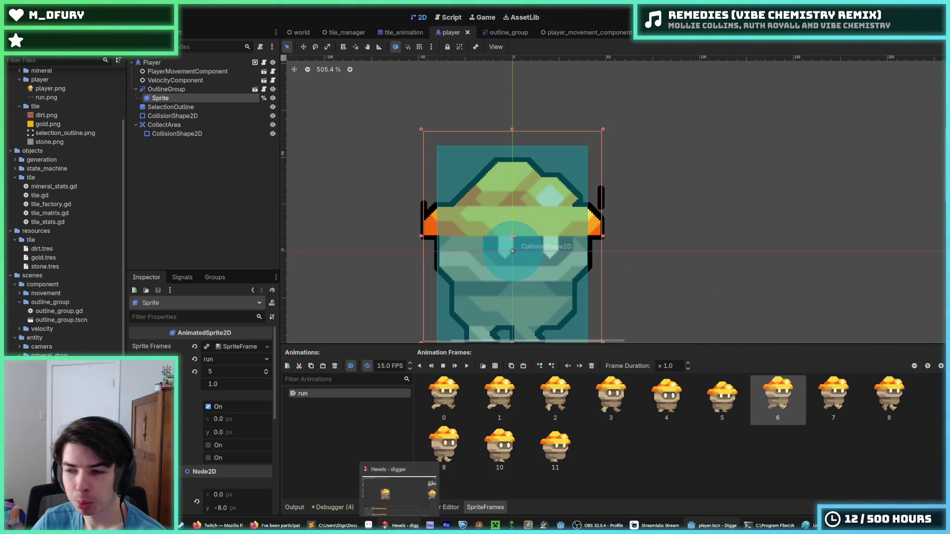
{"action": "left_click", "coordinate": [399, 526]}
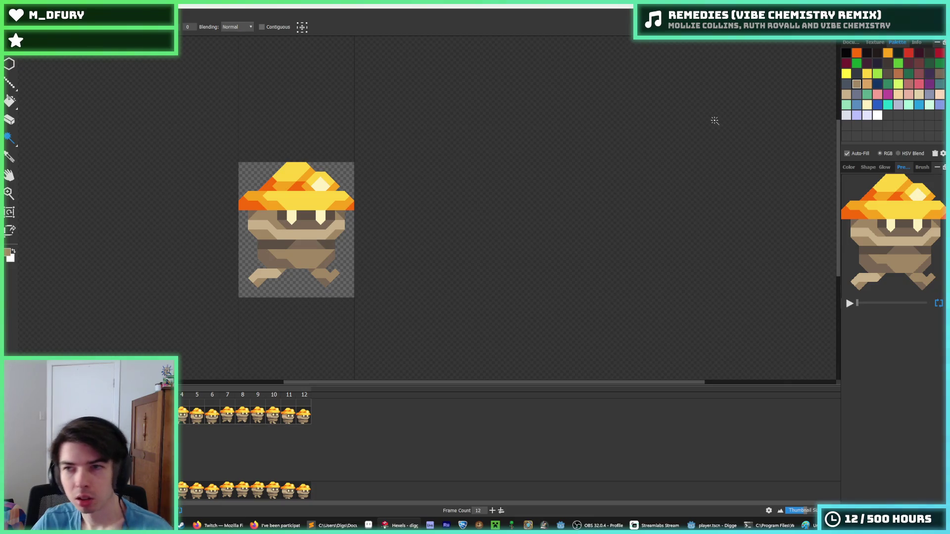
{"action": "left_click", "coordinate": [850, 43]}
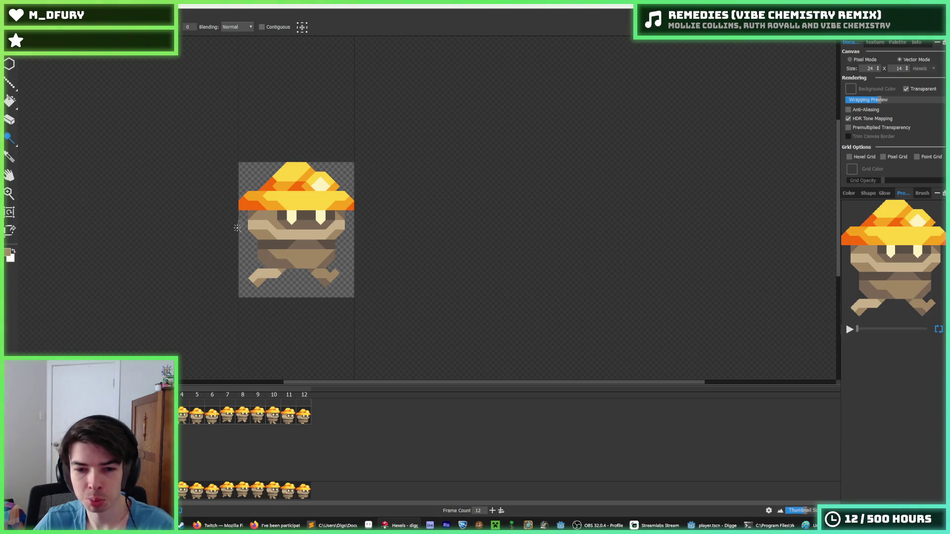
{"action": "scroll", "coordinate": [238, 228], "scroll_direction": "up", "scroll_amount": 1}
{"action": "left_click", "coordinate": [712, 525]}
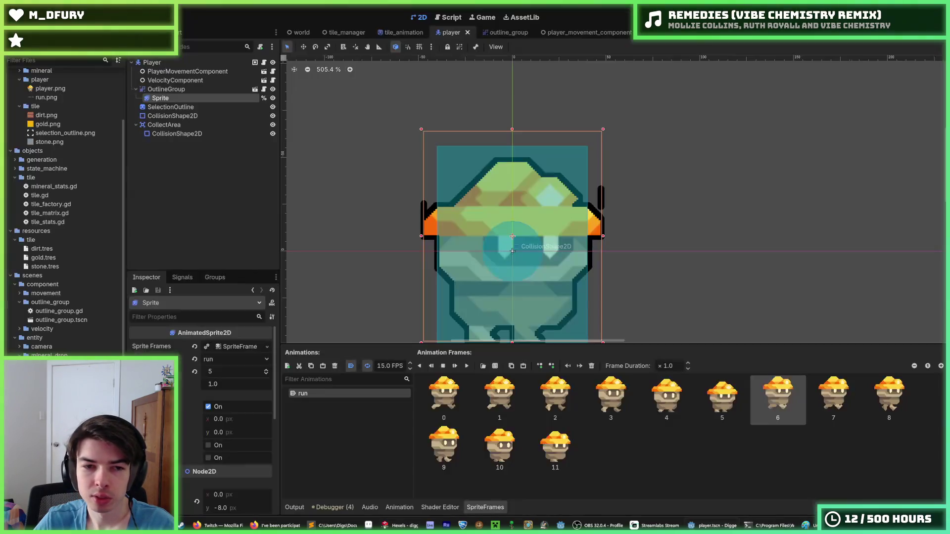
{"action": "left_click", "coordinate": [450, 393]}
{"action": "left_click", "coordinate": [498, 394]}
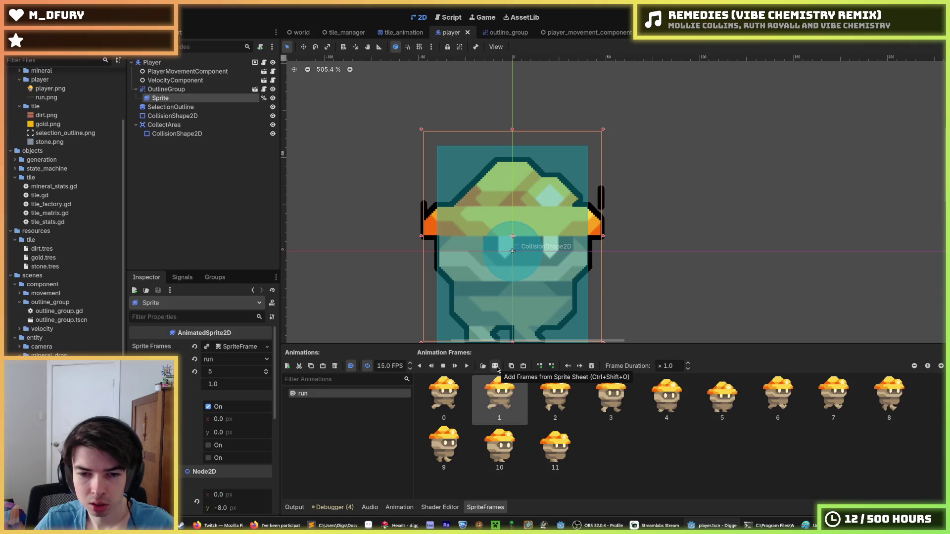
{"action": "mouse_move", "coordinate": [811, 526]}
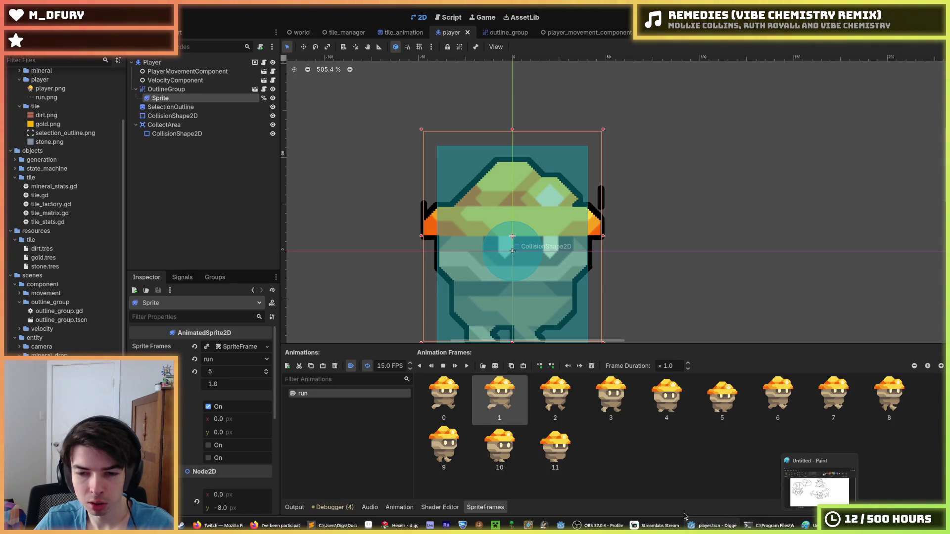
{"action": "mouse_move", "coordinate": [656, 526]}
{"action": "mouse_move", "coordinate": [603, 524]}
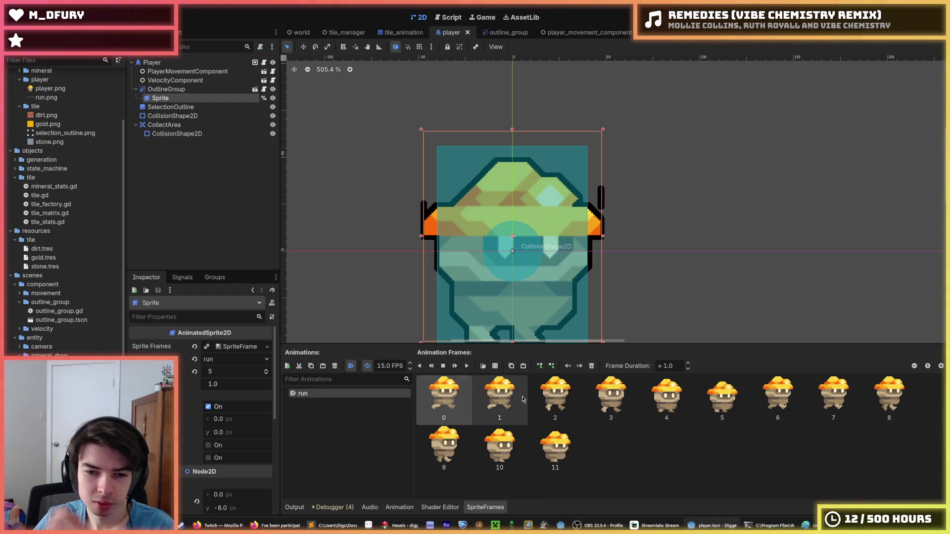
{"action": "scroll", "coordinate": [551, 161], "scroll_direction": "up", "scroll_amount": 10}
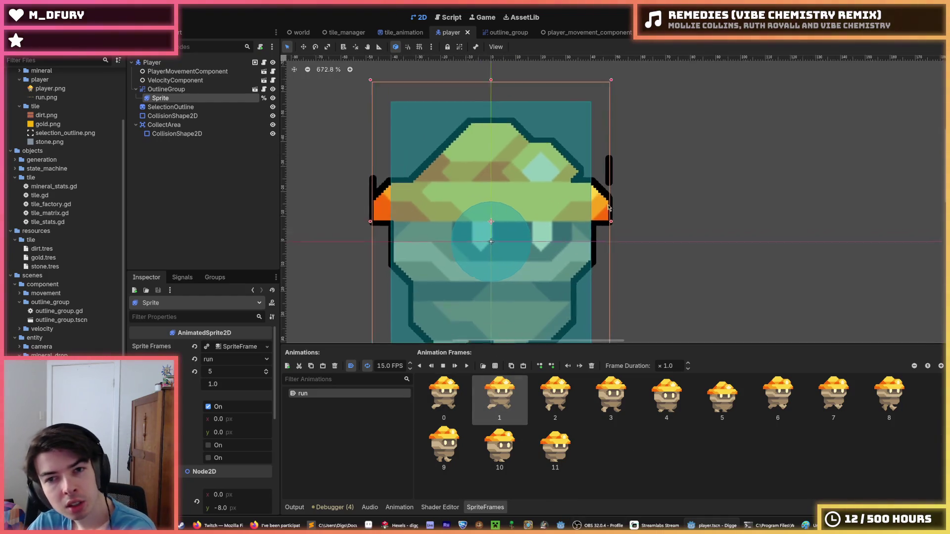
{"action": "left_click_drag", "start_coordinate": [551, 160], "coordinate": [526, 212]}
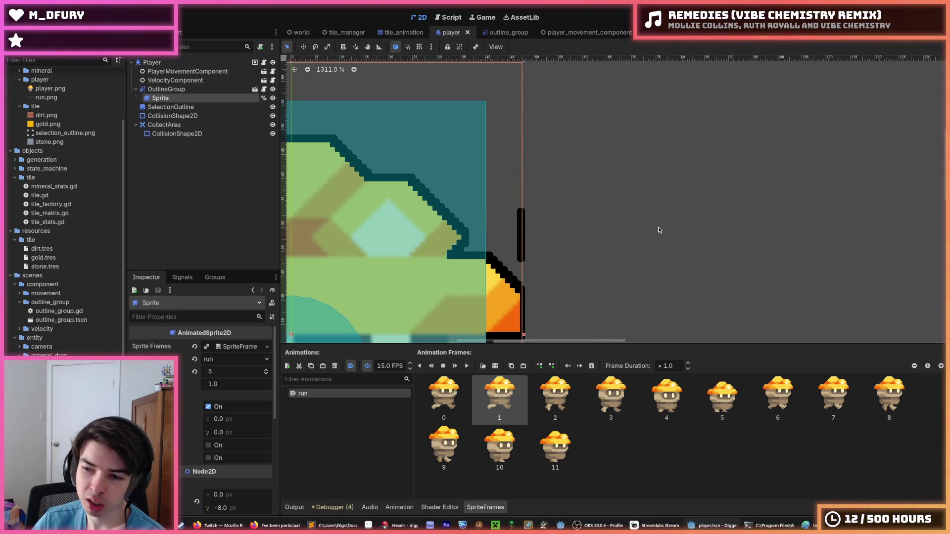
{"action": "scroll", "coordinate": [549, 224], "scroll_direction": "down", "scroll_amount": 8}
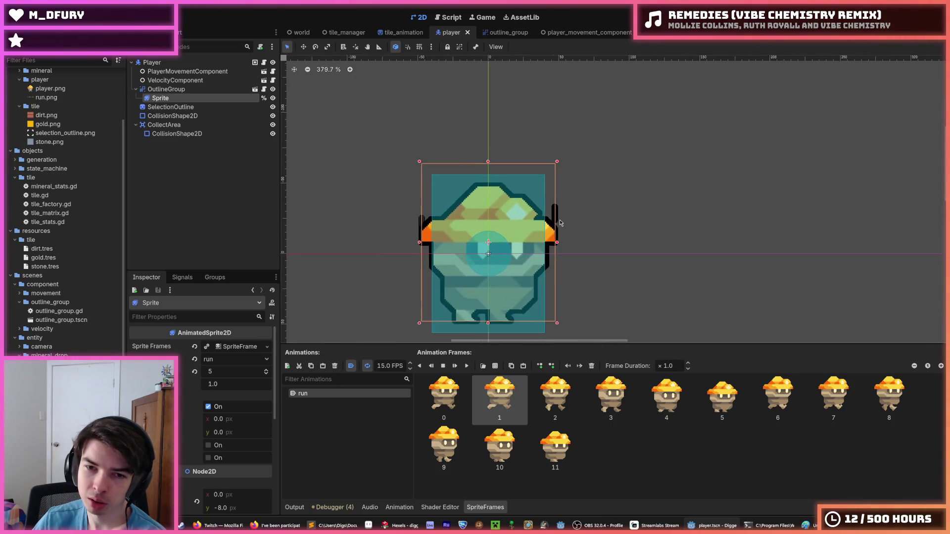
{"action": "scroll", "coordinate": [549, 223], "scroll_direction": "up", "scroll_amount": 4}
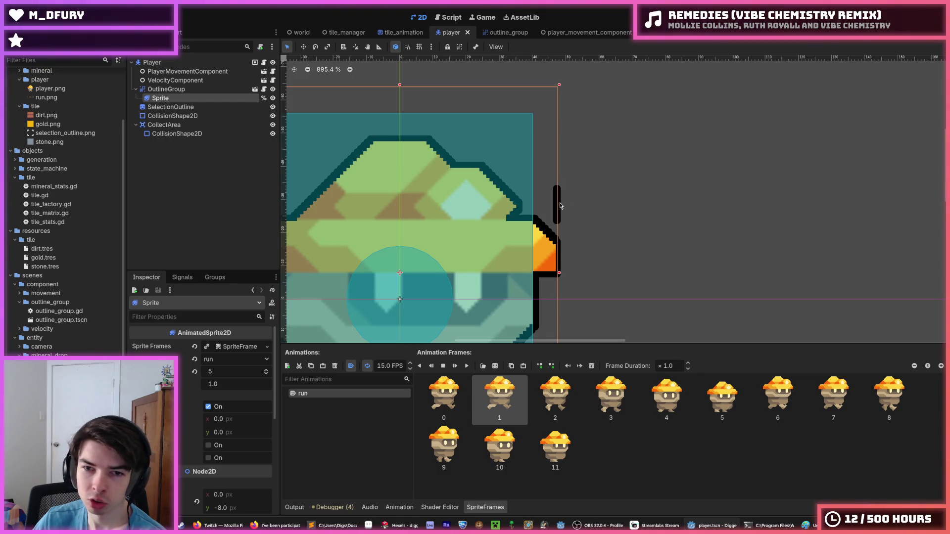
{"action": "scroll", "coordinate": [451, 259], "scroll_direction": "down", "scroll_amount": 3}
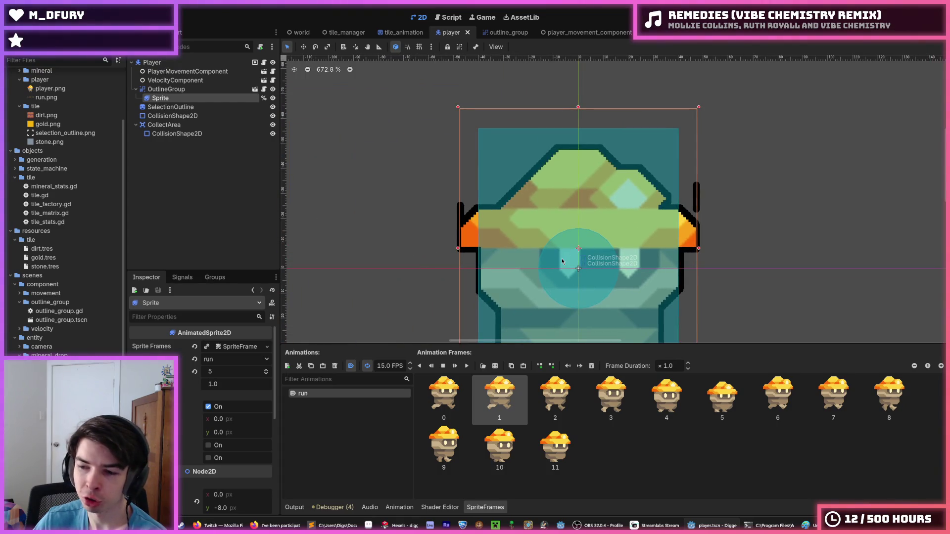
{"action": "left_click_drag", "start_coordinate": [562, 260], "coordinate": [458, 284]}
{"action": "left_click", "coordinate": [609, 249]}
{"action": "left_click", "coordinate": [533, 275]}
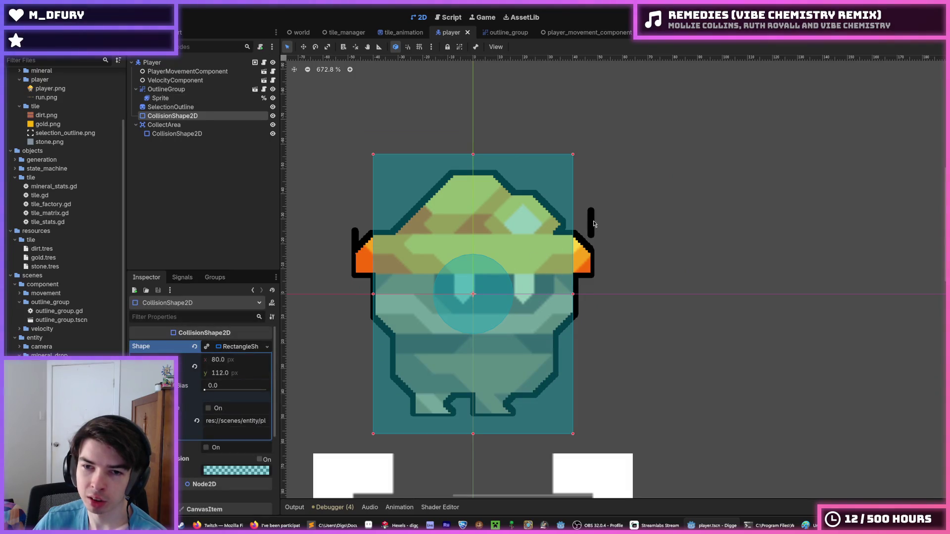
{"action": "scroll", "coordinate": [513, 329], "scroll_direction": "up", "scroll_amount": 3}
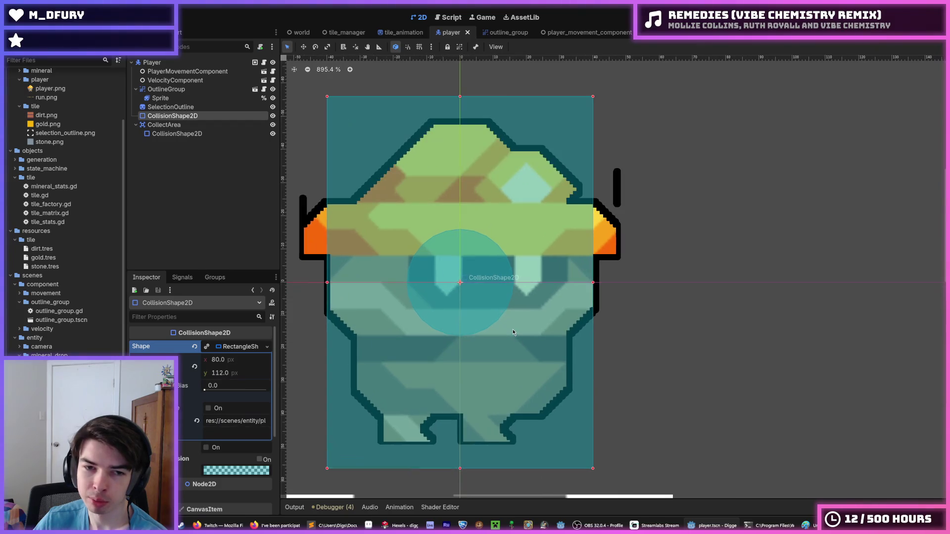
{"action": "left_click", "coordinate": [668, 278]}
{"action": "scroll", "coordinate": [459, 294], "scroll_direction": "down", "scroll_amount": 6}
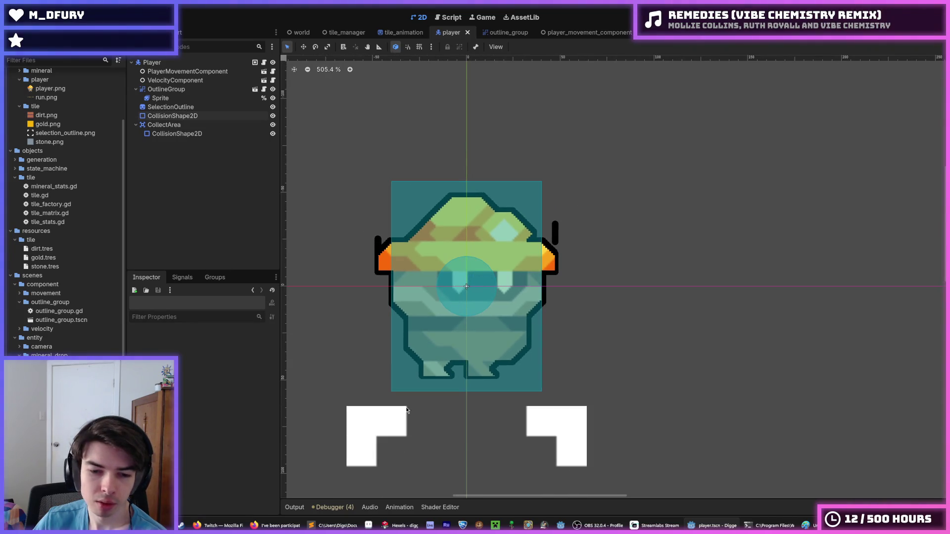
{"action": "mouse_move", "coordinate": [707, 524]}
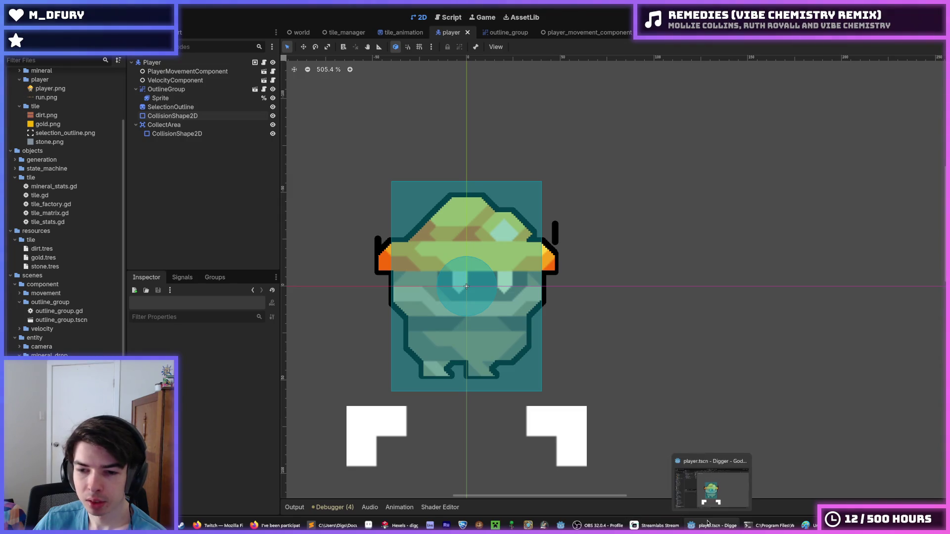
Step: In the Hexels miner document, raise the canvas Size spinners to 28 wide by 16 tall
{"action": "left_click", "coordinate": [398, 525]}
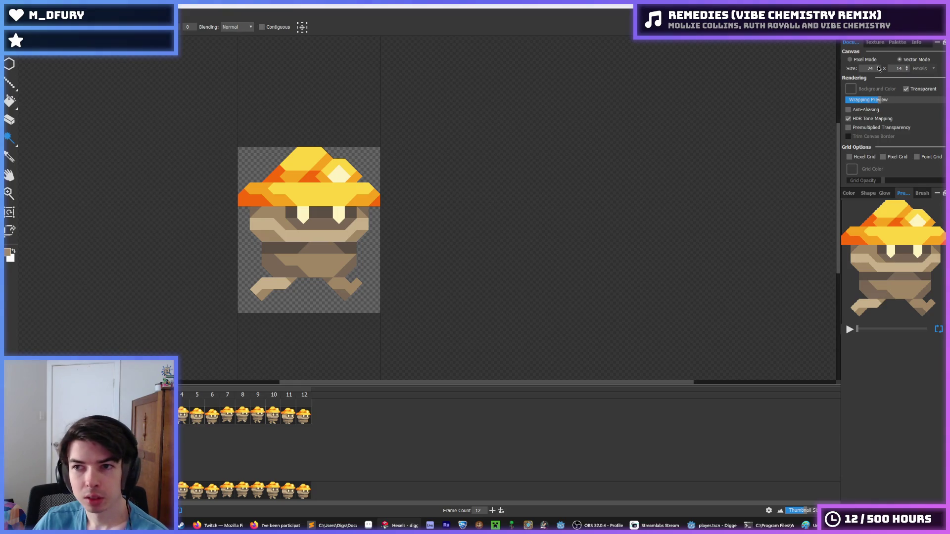
{"action": "left_click", "coordinate": [879, 67]}
{"action": "left_click", "coordinate": [879, 67]}
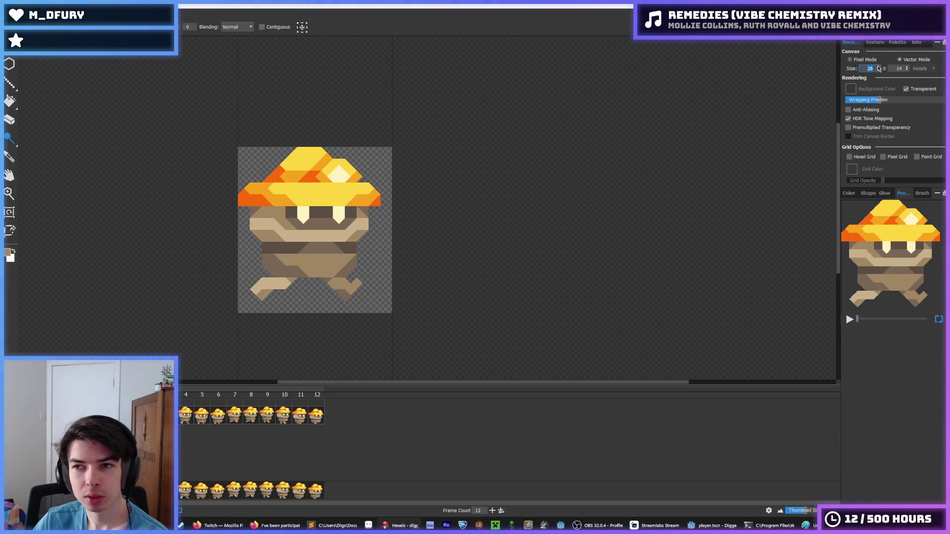
{"action": "left_click", "coordinate": [879, 67]}
{"action": "left_click", "coordinate": [879, 67]}
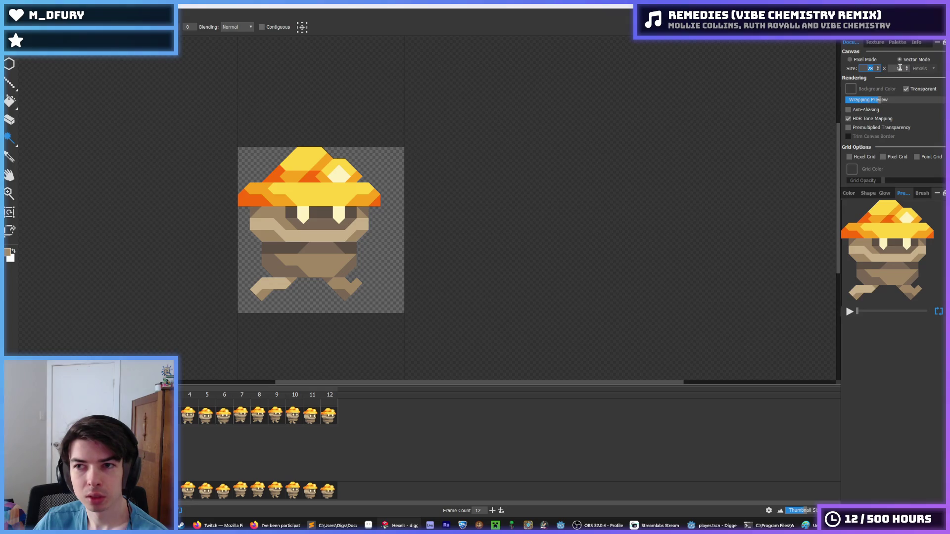
{"action": "left_click", "coordinate": [907, 68]}
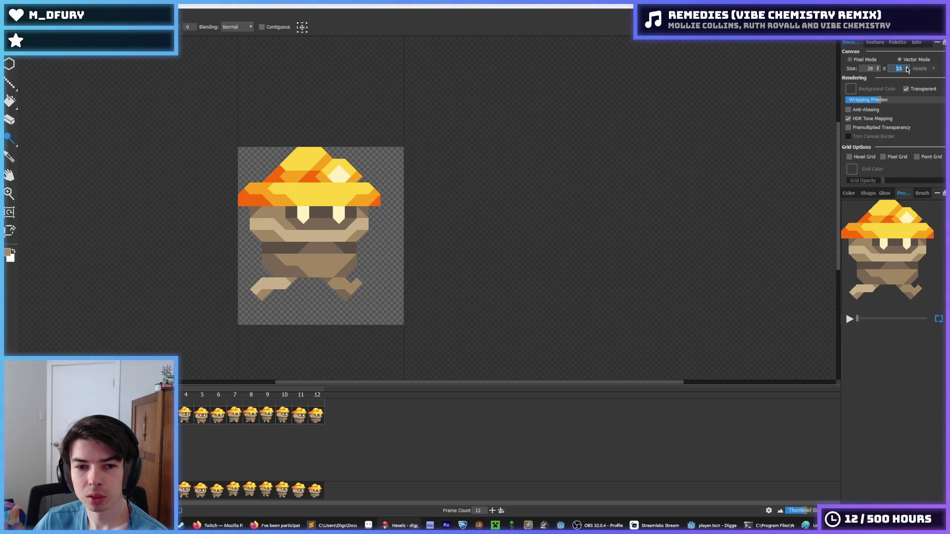
{"action": "left_click", "coordinate": [907, 67]}
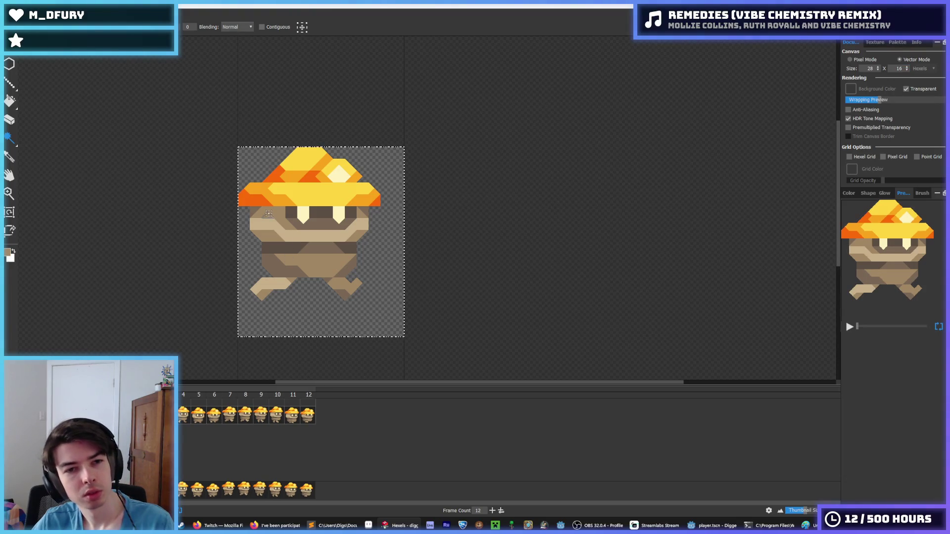
Step: Nudge the miner's pose right and down on the early run frames, through frame 4
{"action": "key", "text": "Right"}
{"action": "key", "text": "Right"}
{"action": "key", "text": "Down"}
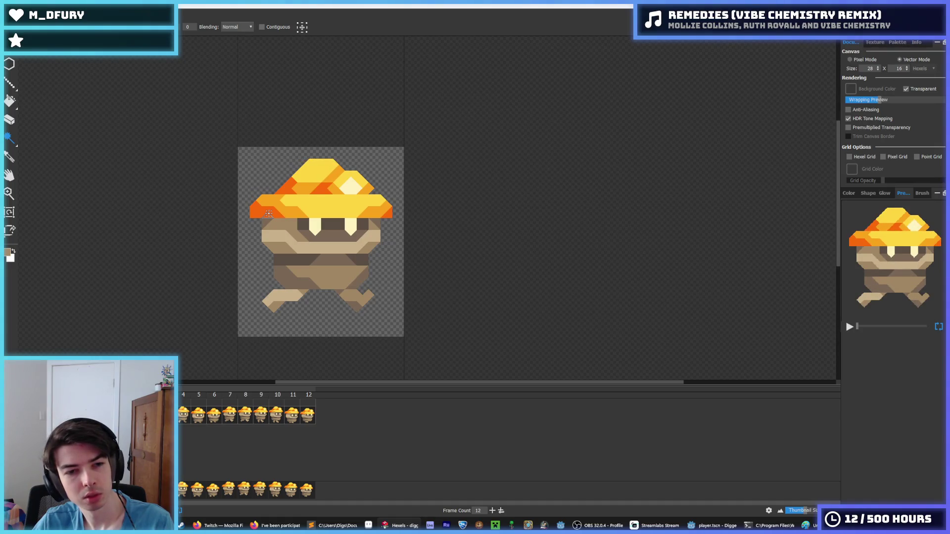
{"action": "key", "text": "ctrl+z"}
{"action": "key", "text": "ctrl+y"}
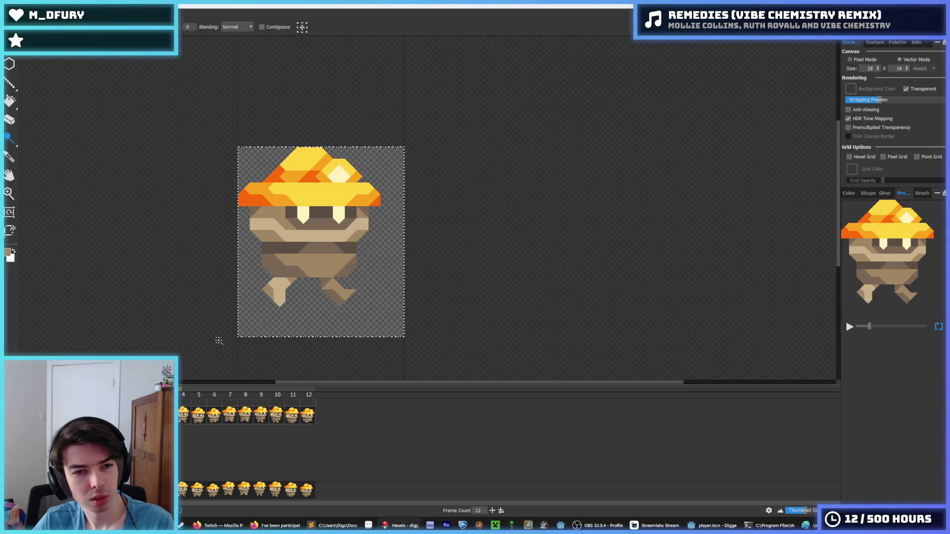
{"action": "key", "text": "ctrl+y"}
{"action": "key", "text": "ctrl+z"}
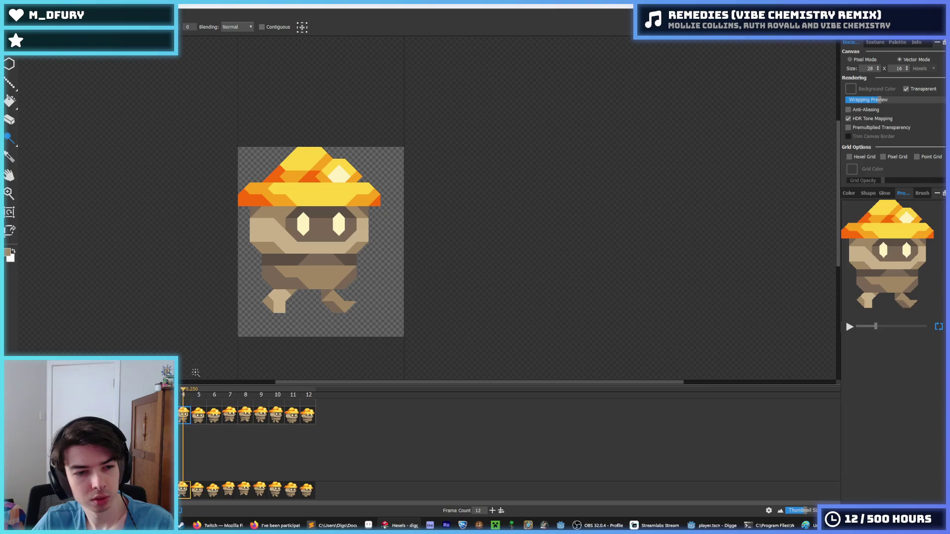
{"action": "key", "text": "ctrl+y"}
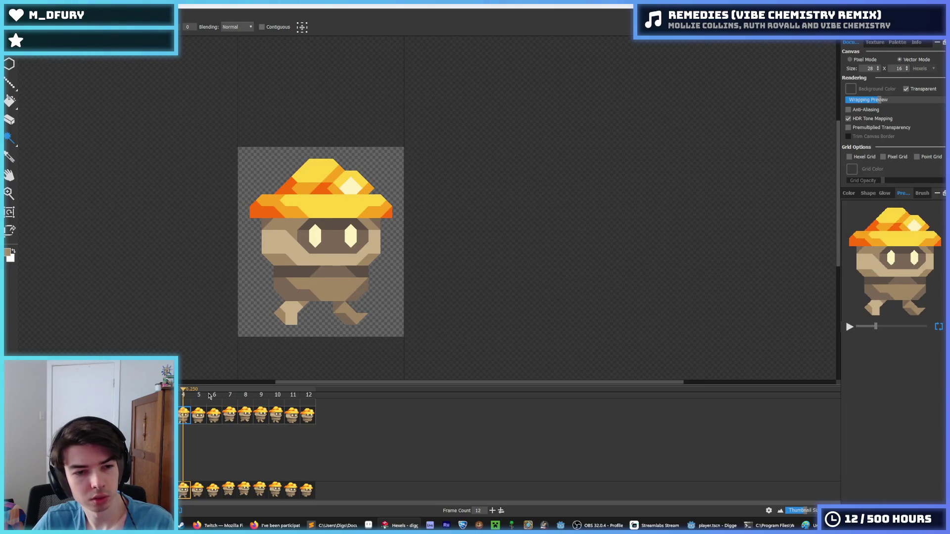
Step: Step through run frames 5–12, nudging frame 7's miner right and down
{"action": "left_click", "coordinate": [199, 416]}
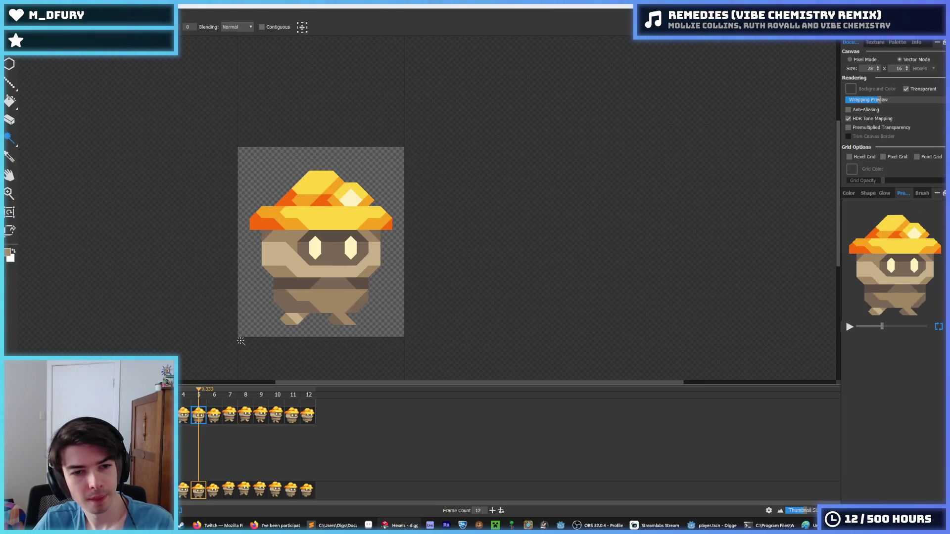
{"action": "left_click", "coordinate": [214, 417]}
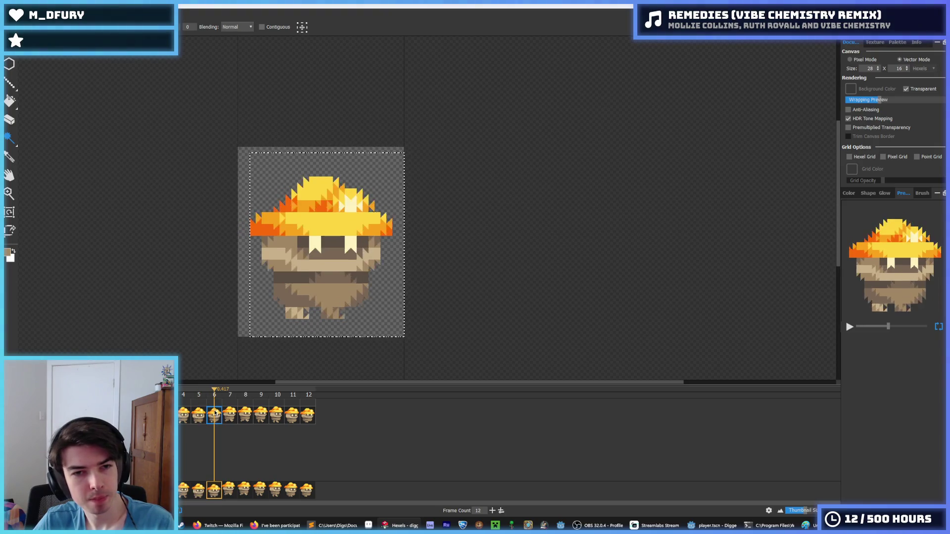
{"action": "left_click", "coordinate": [230, 415]}
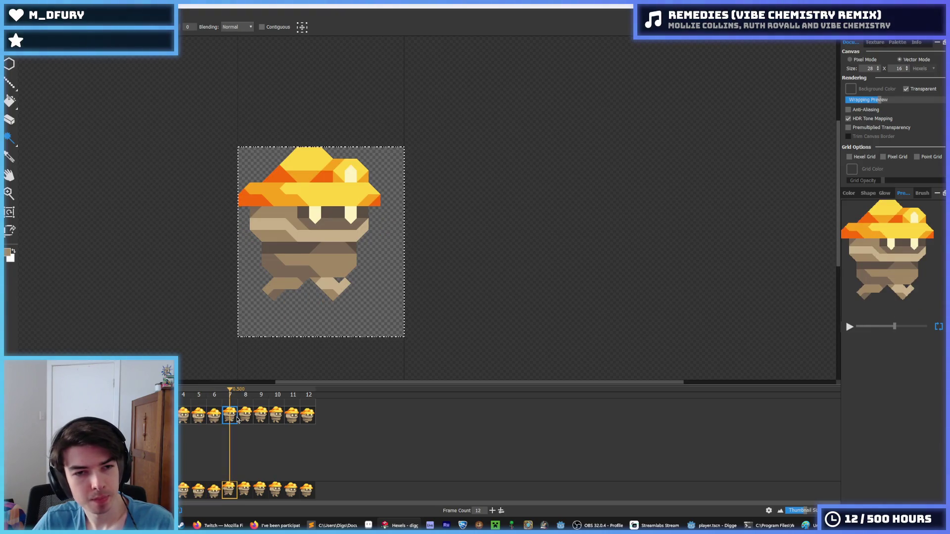
{"action": "key", "text": "Right"}
{"action": "key", "text": "Down"}
{"action": "left_click", "coordinate": [239, 418]}
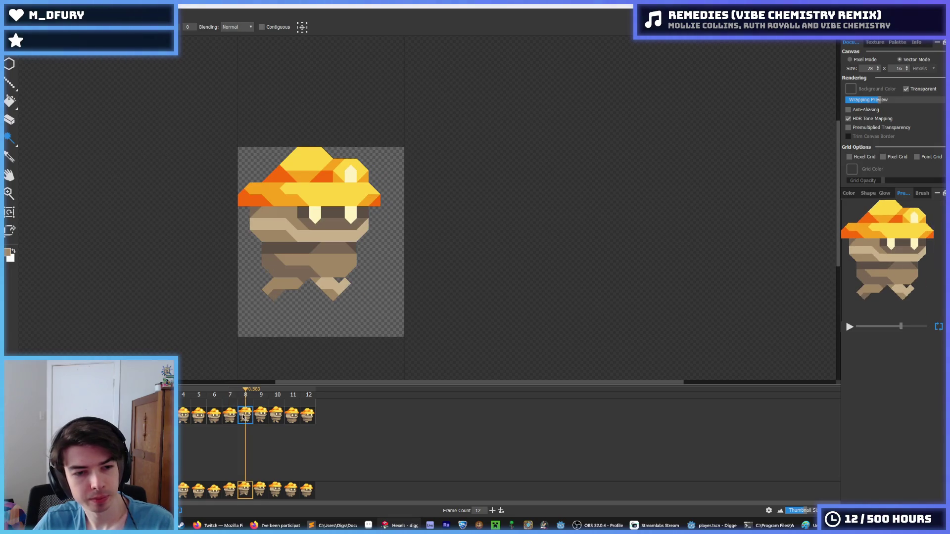
{"action": "left_click", "coordinate": [259, 419]}
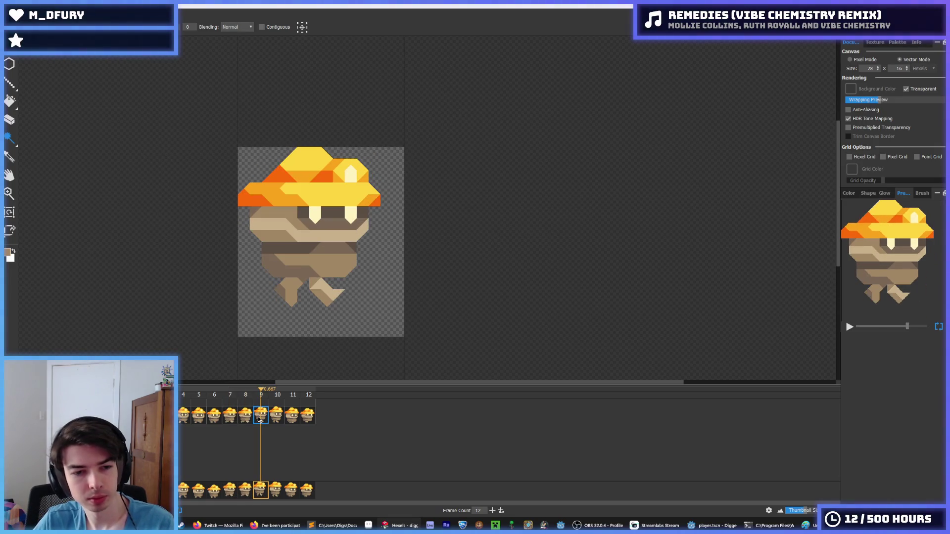
{"action": "left_click", "coordinate": [273, 420]}
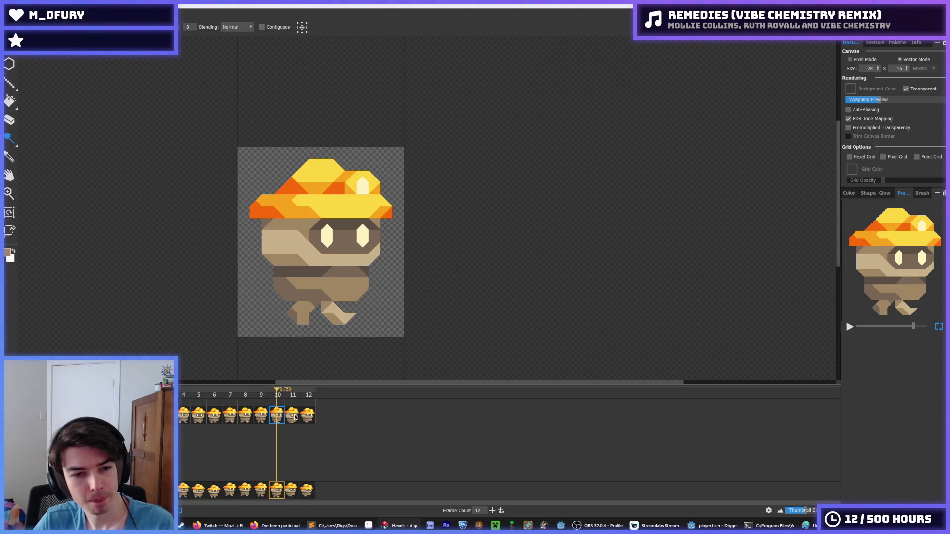
{"action": "left_click", "coordinate": [295, 418]}
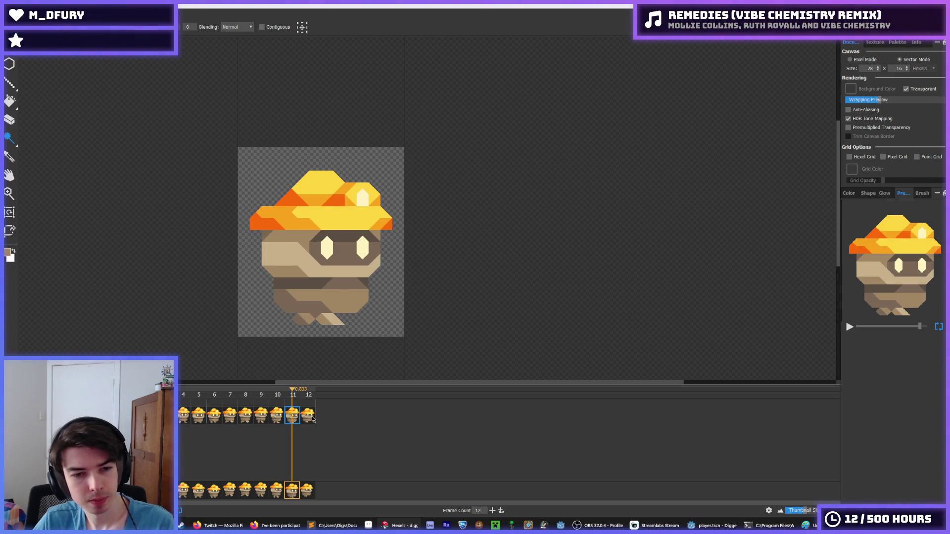
{"action": "left_click", "coordinate": [313, 419]}
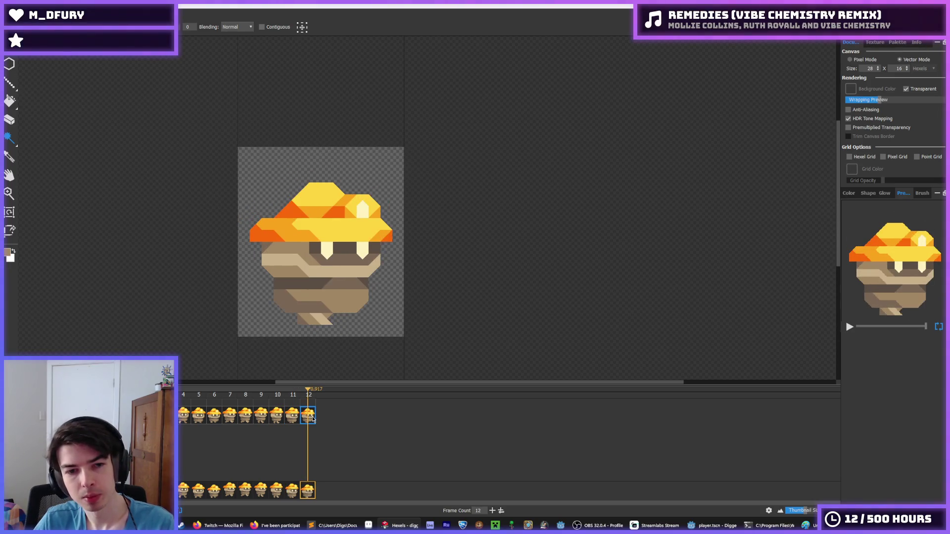
{"action": "left_click", "coordinate": [273, 418]}
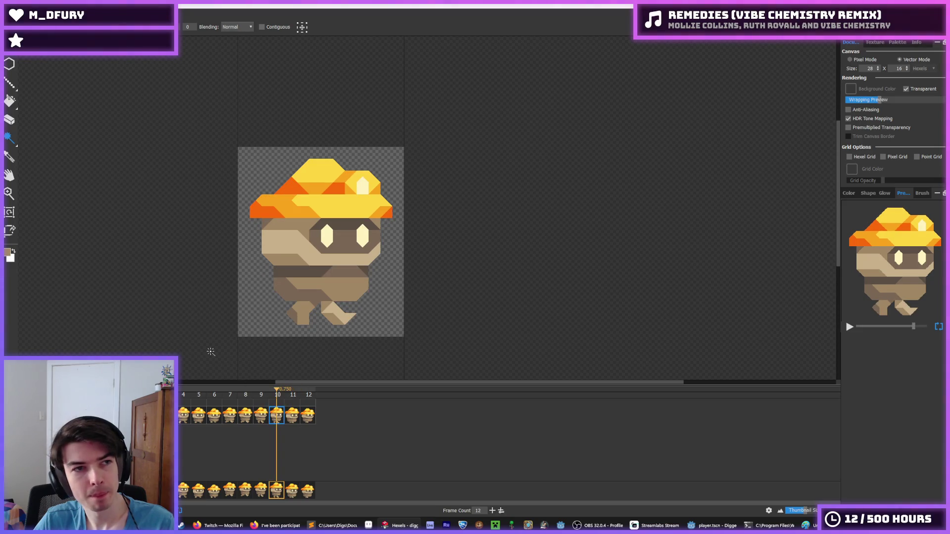
Step: Bring up the Export Animation options as a one-row spritesheet of frames 1–12
{"action": "key", "text": "ctrl+shift+s"}
{"action": "key", "text": "Escape"}
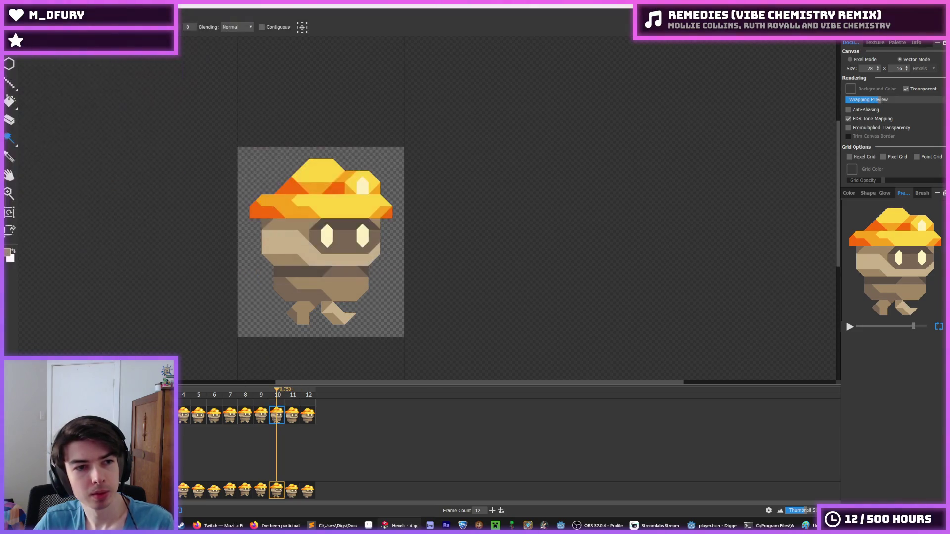
{"action": "left_click", "coordinate": [11, 49]}
{"action": "left_click", "coordinate": [28, 103]}
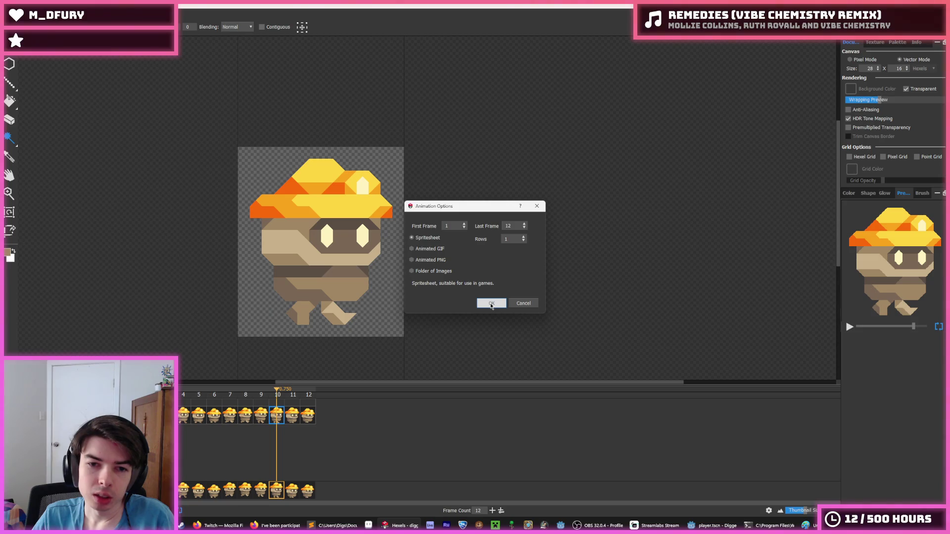
Step: Export frames 1–12 as a spritesheet replacing run.png at resolution 4, then return to Godot
{"action": "left_click", "coordinate": [492, 303]}
{"action": "double_click", "coordinate": [129, 79]}
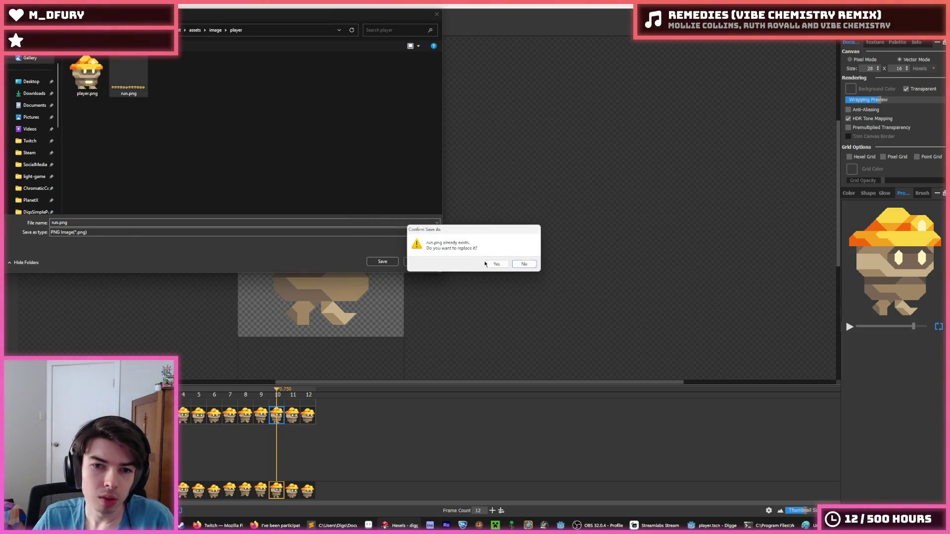
{"action": "left_click", "coordinate": [486, 264]}
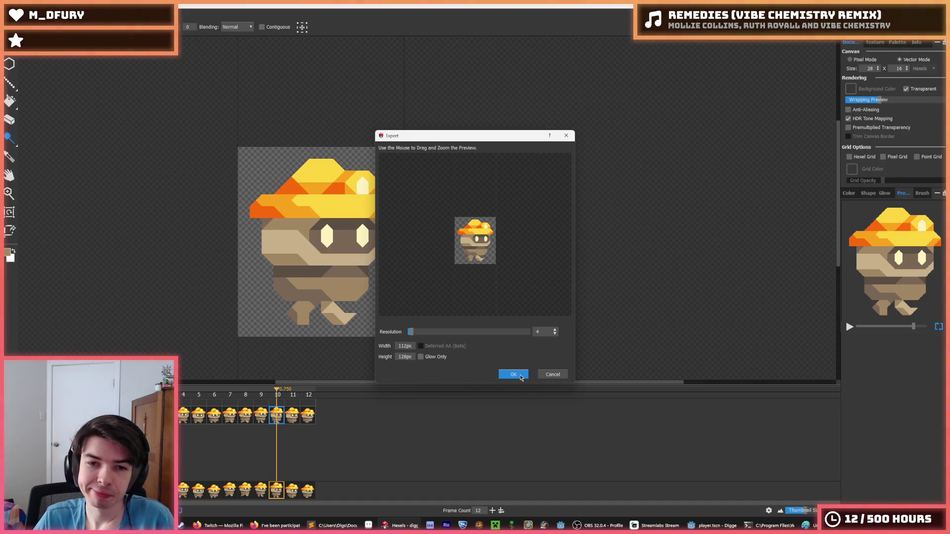
{"action": "left_click", "coordinate": [521, 378]}
{"action": "left_click", "coordinate": [714, 525]}
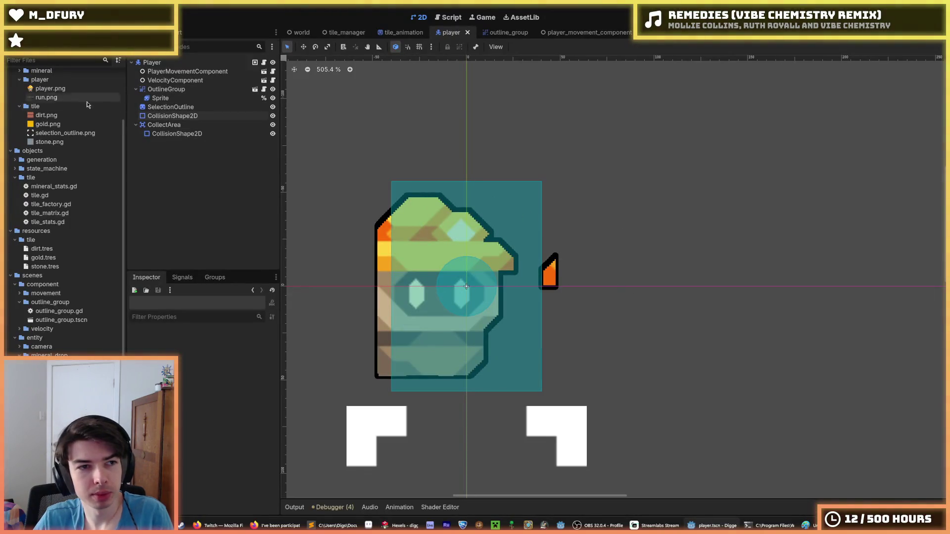
Step: Select the player's Sprite node and delete all the old run animation frames
{"action": "left_click", "coordinate": [161, 98]}
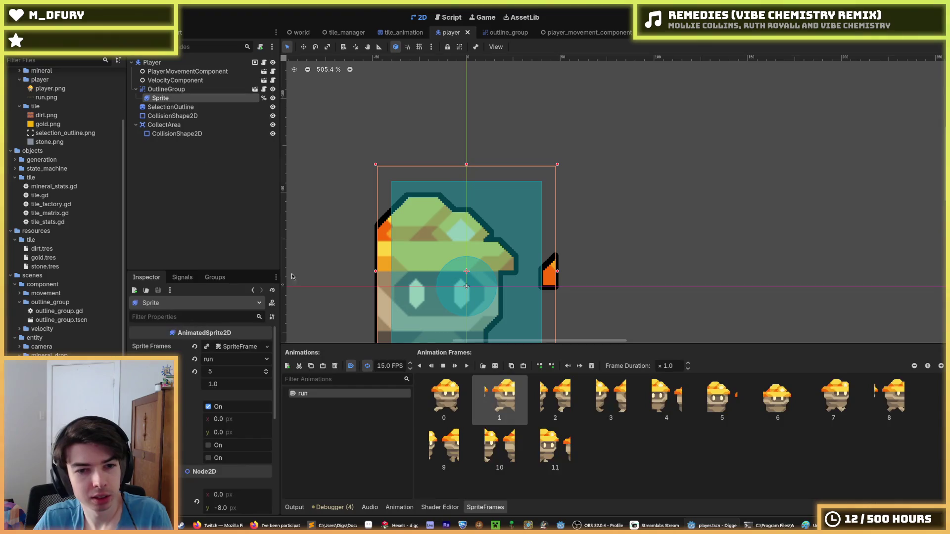
{"action": "left_click", "coordinate": [559, 398]}
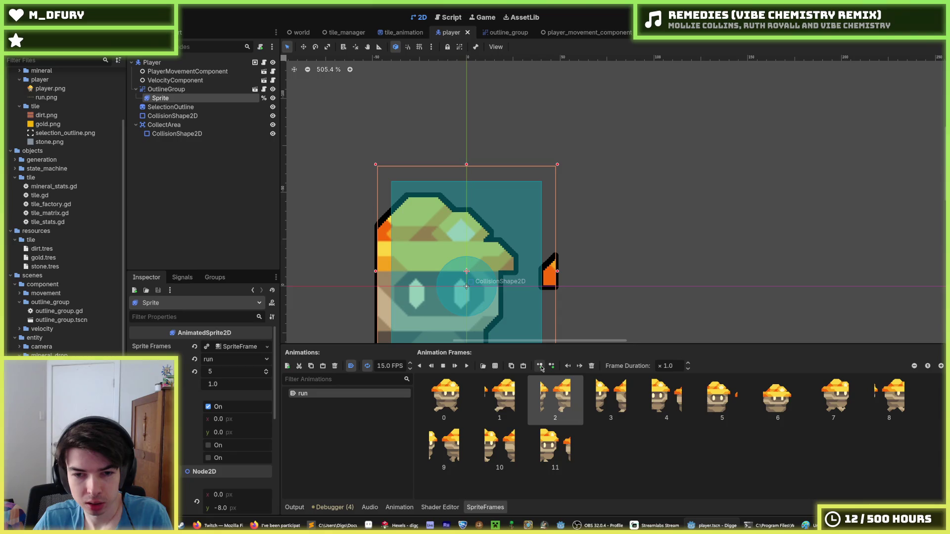
{"action": "left_click", "coordinate": [495, 366]}
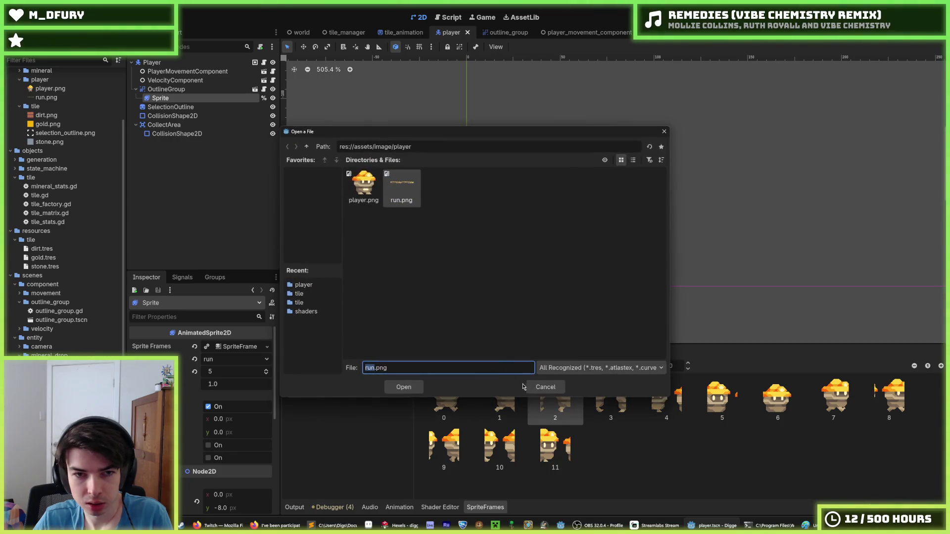
{"action": "left_click", "coordinate": [545, 388]}
{"action": "left_click", "coordinate": [552, 443], "text": "shift"}
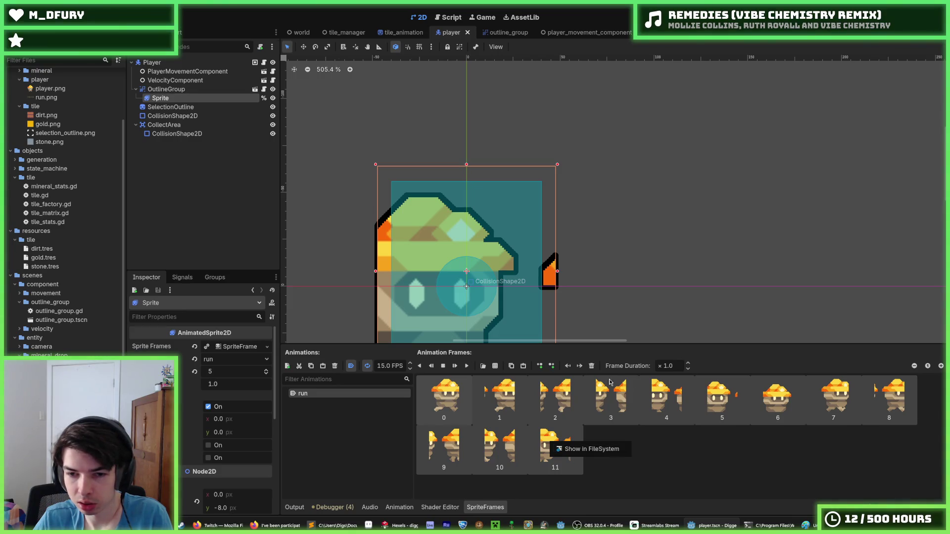
{"action": "left_click", "coordinate": [592, 366]}
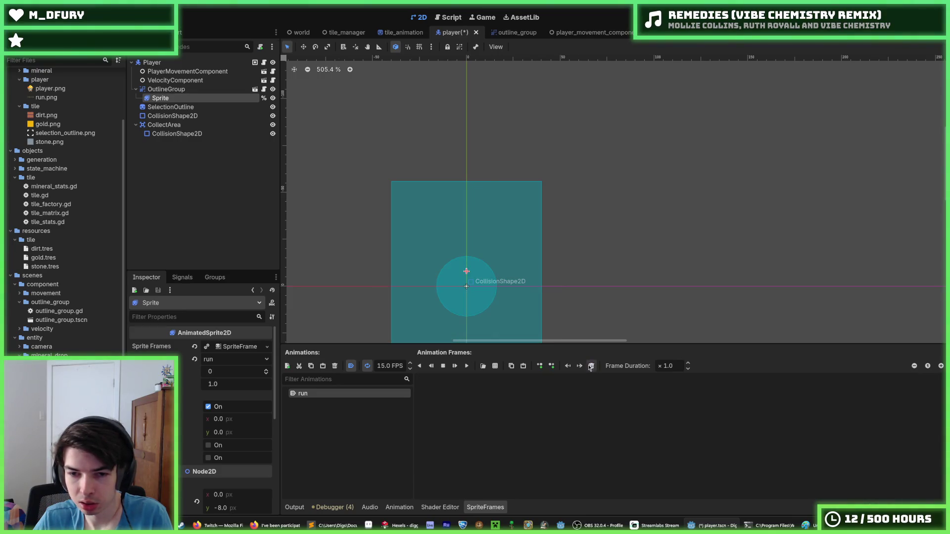
Step: Slice run.png as a 12 × 1 sprite sheet and add all 12 frames to run
{"action": "left_click", "coordinate": [496, 366]}
{"action": "left_click", "coordinate": [396, 195]}
{"action": "double_click", "coordinate": [396, 194]}
{"action": "left_click", "coordinate": [229, 264]}
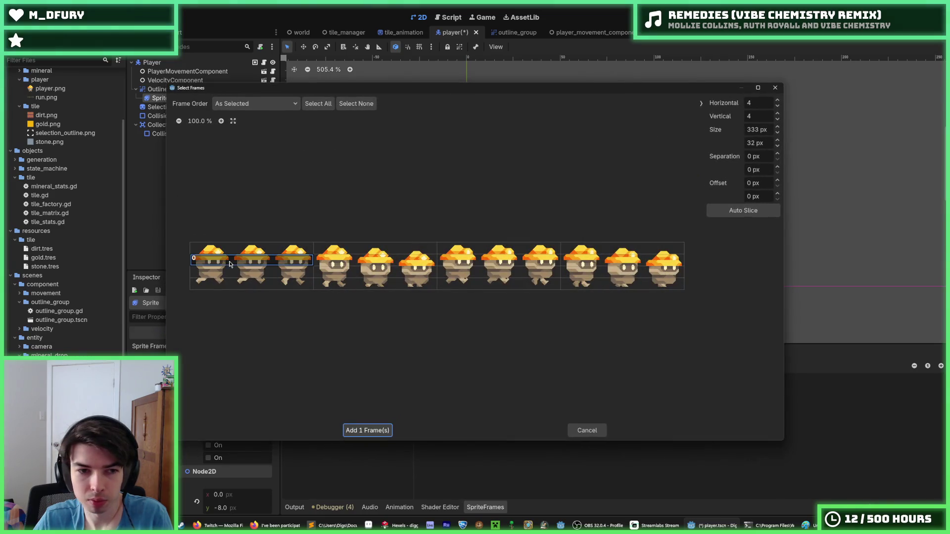
{"action": "left_click", "coordinate": [742, 103]}
{"action": "type", "text": "12"}
{"action": "left_click", "coordinate": [756, 117]}
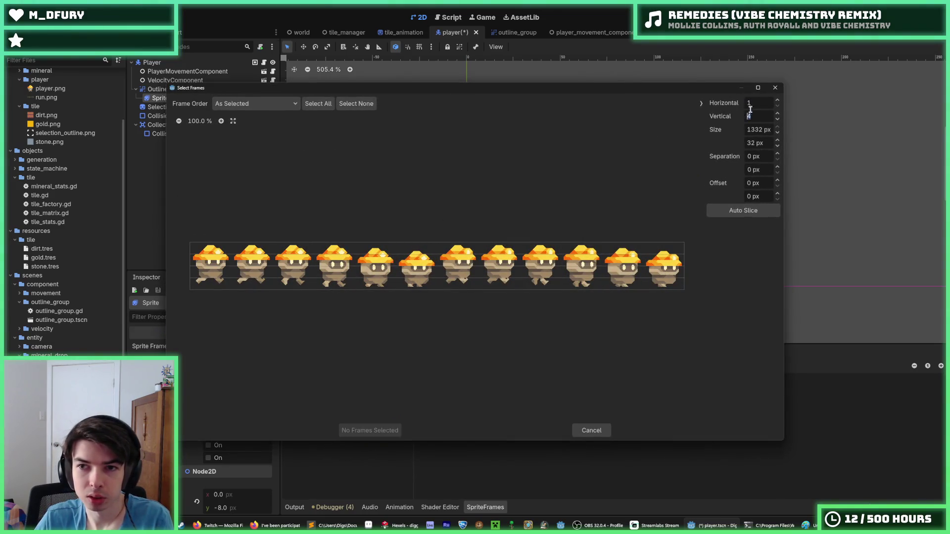
{"action": "left_click", "coordinate": [755, 116]}
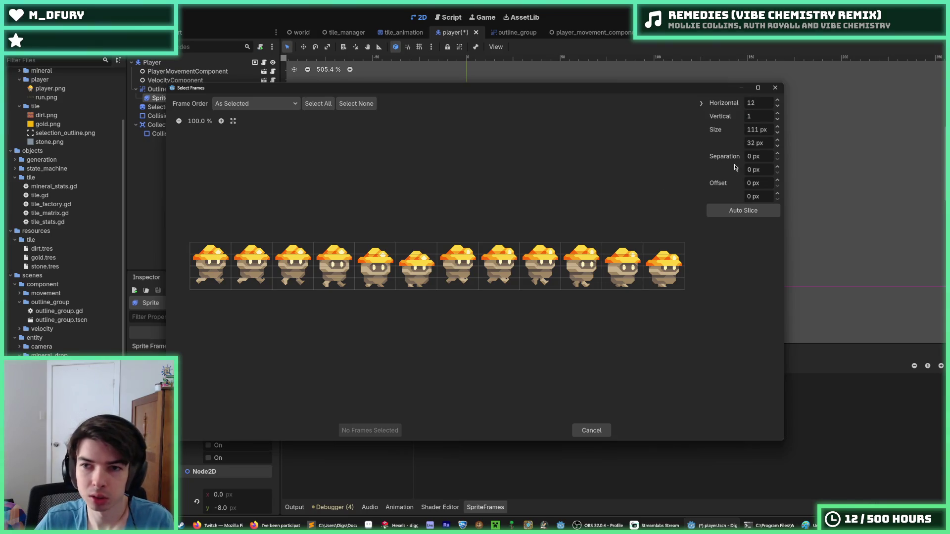
{"action": "left_click", "coordinate": [759, 130]}
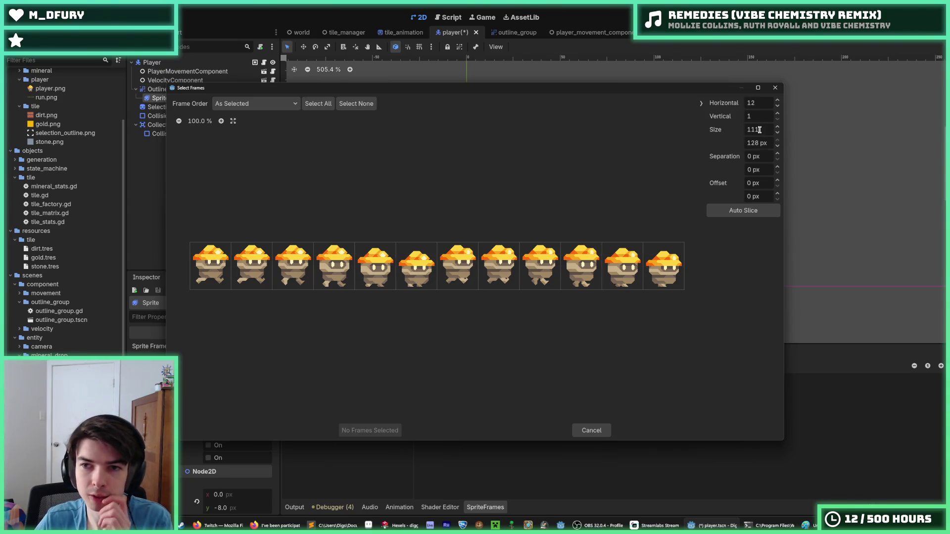
{"action": "left_click", "coordinate": [254, 103]}
{"action": "left_click", "coordinate": [253, 99]}
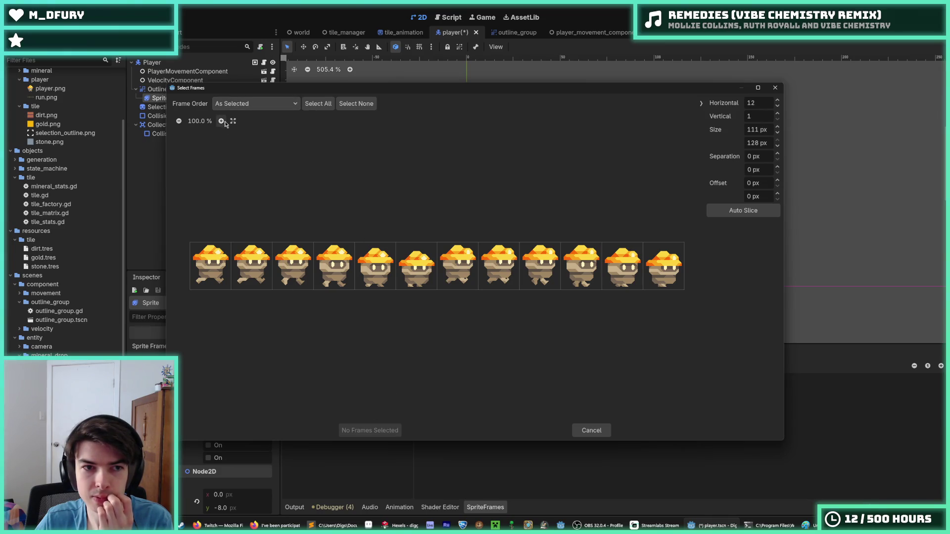
{"action": "left_click_drag", "start_coordinate": [211, 263], "coordinate": [671, 258]}
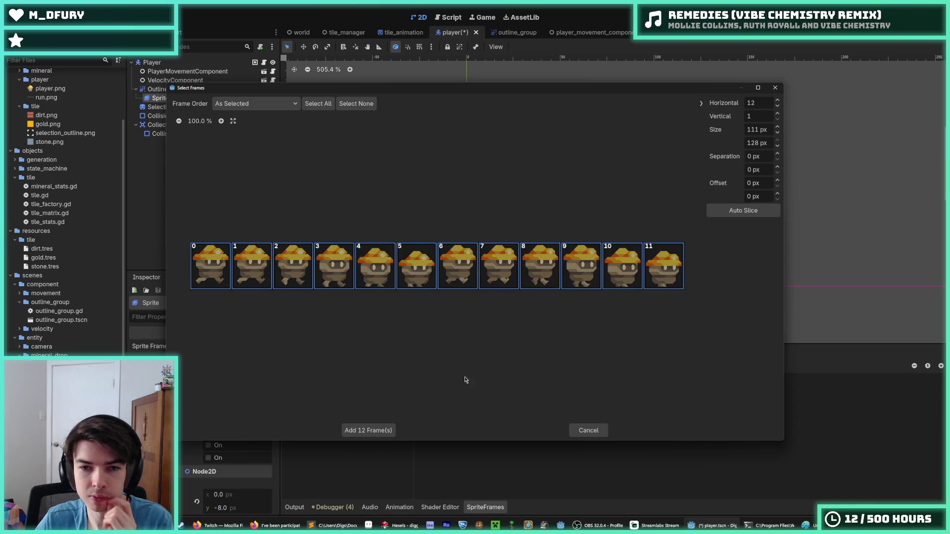
{"action": "left_click", "coordinate": [380, 431]}
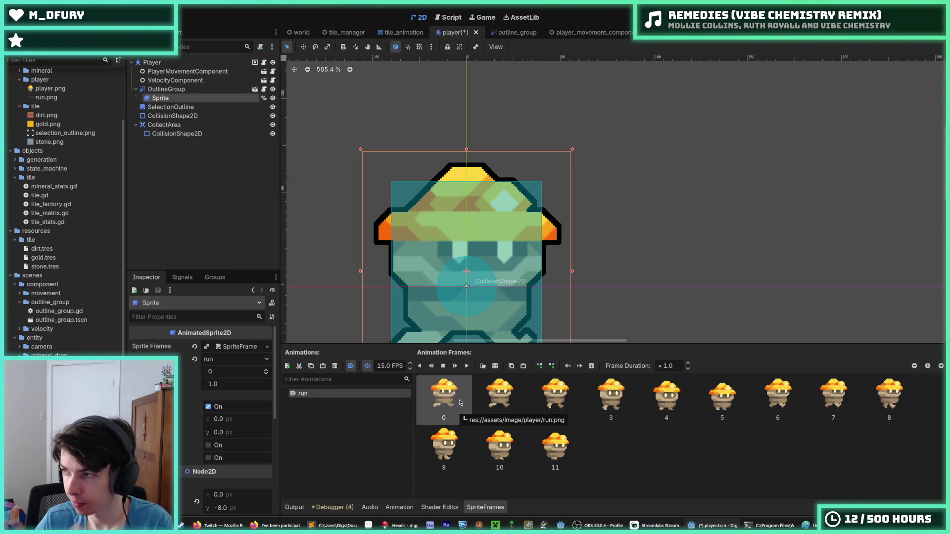
Step: Preview the run animation, save the player scene with Ctrl+S, and launch the game with F5
{"action": "left_click", "coordinate": [465, 366]}
{"action": "scroll", "coordinate": [370, 313], "scroll_direction": "down", "scroll_amount": 1}
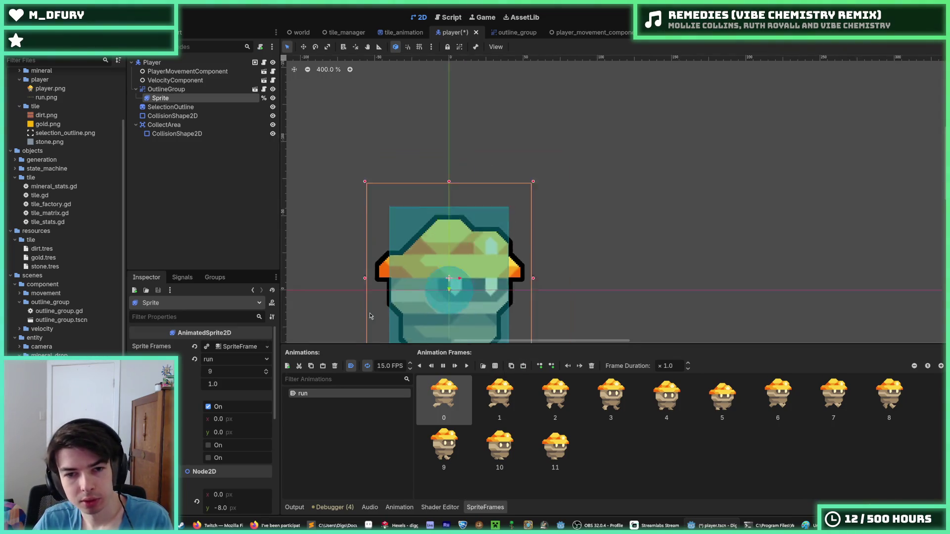
{"action": "scroll", "coordinate": [589, 211], "scroll_direction": "down", "scroll_amount": 3}
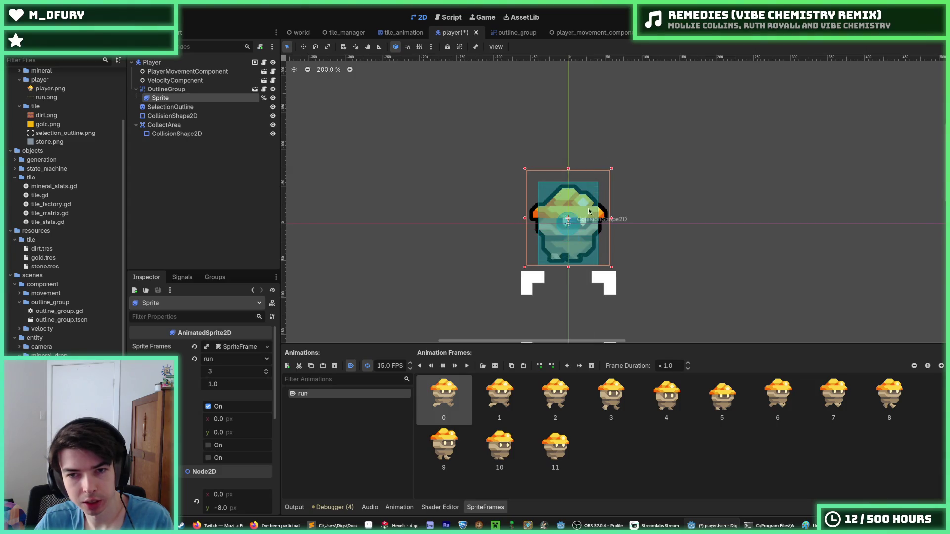
{"action": "key", "text": "ctrl+s"}
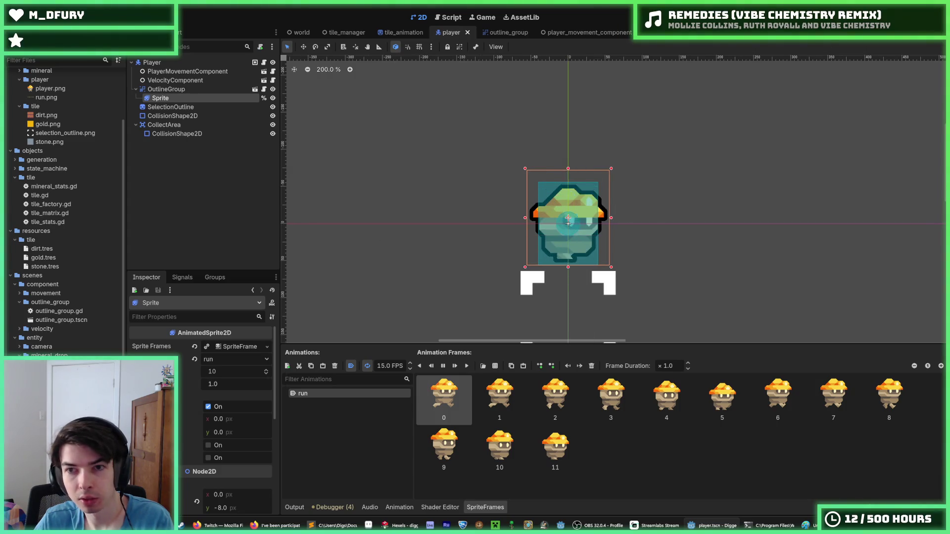
{"action": "key", "text": "F5"}
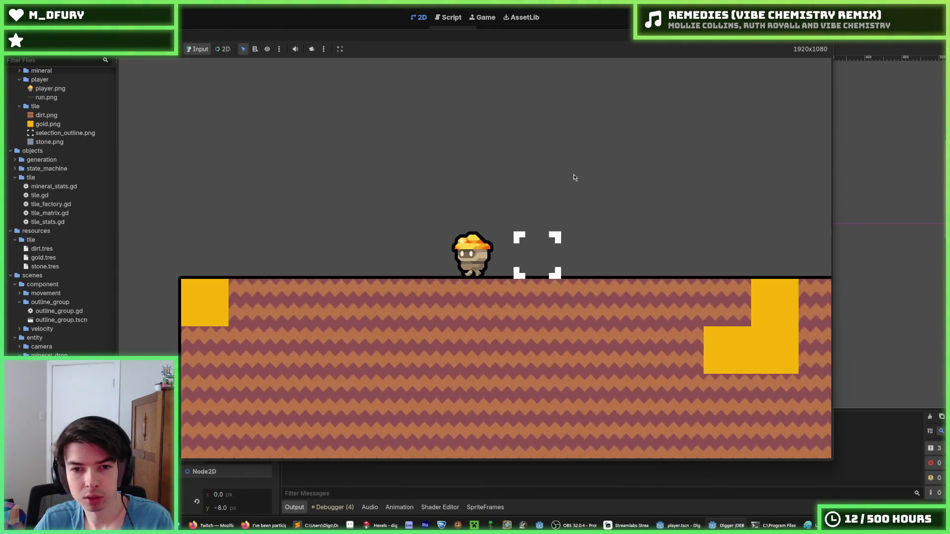
Step: Run the miner left and right across the level, turning back at the map edge
{"action": "key", "text": "d"}
{"action": "key", "text": "a"}
{"action": "key", "text": "space"}
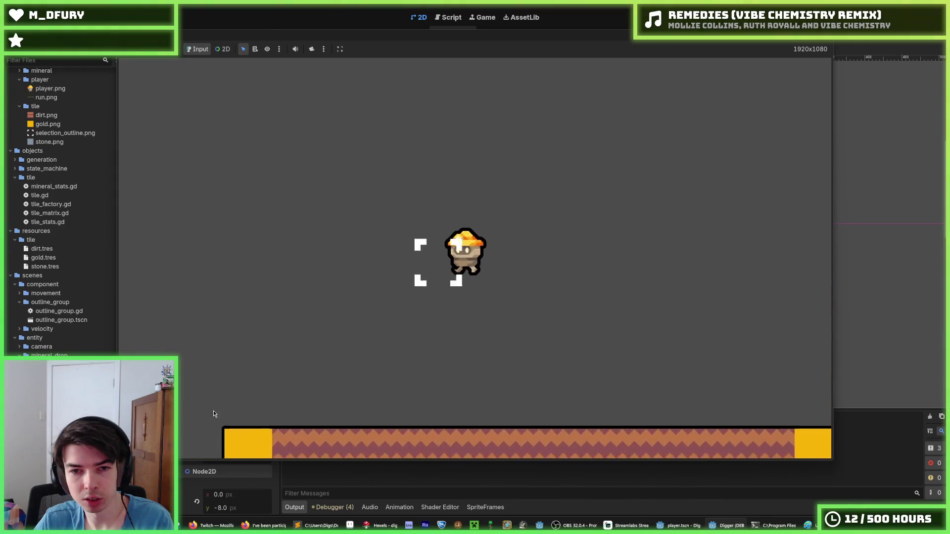
{"action": "key", "text": "d"}
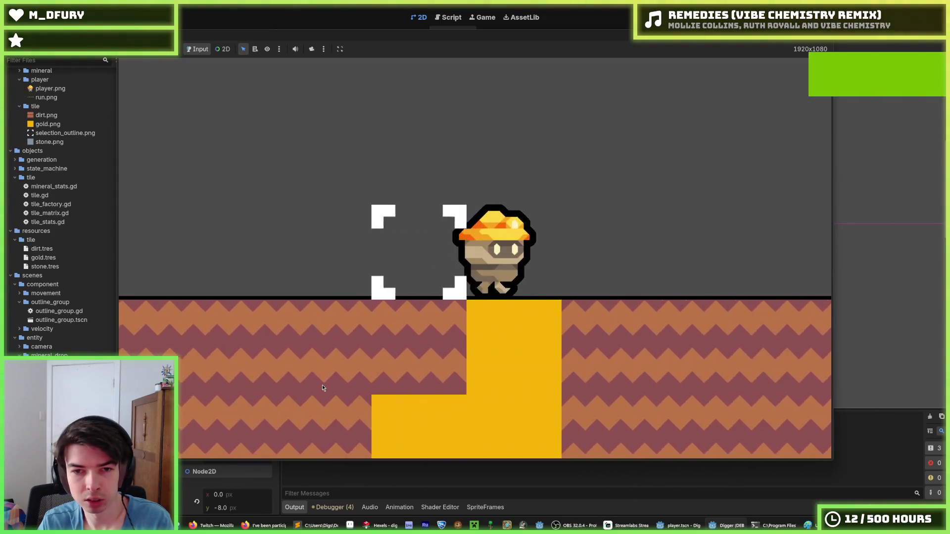
{"action": "scroll", "coordinate": [322, 385], "scroll_direction": "down", "scroll_amount": 2}
{"action": "scroll", "coordinate": [322, 388], "scroll_direction": "up", "scroll_amount": 3}
{"action": "key", "text": "d"}
{"action": "scroll", "coordinate": [322, 388], "scroll_direction": "down", "scroll_amount": 2}
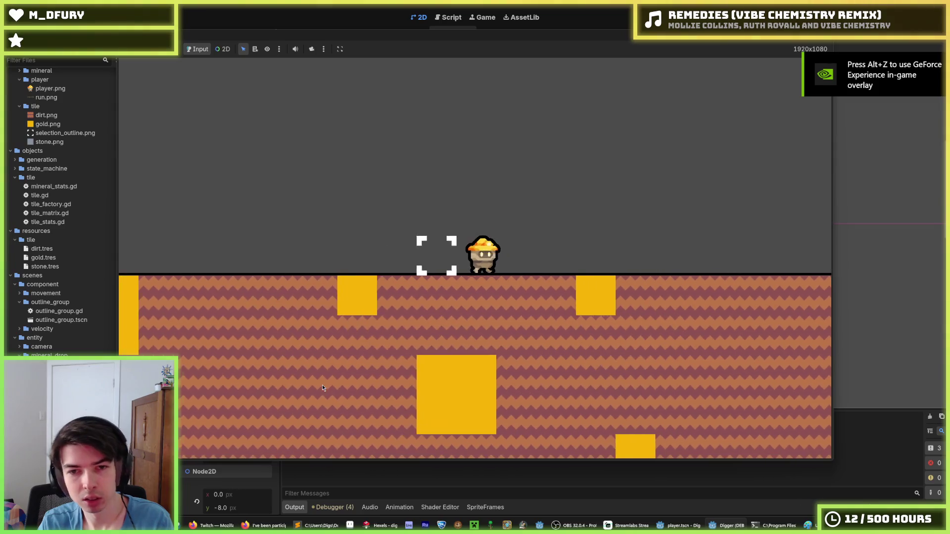
{"action": "key", "text": "d"}
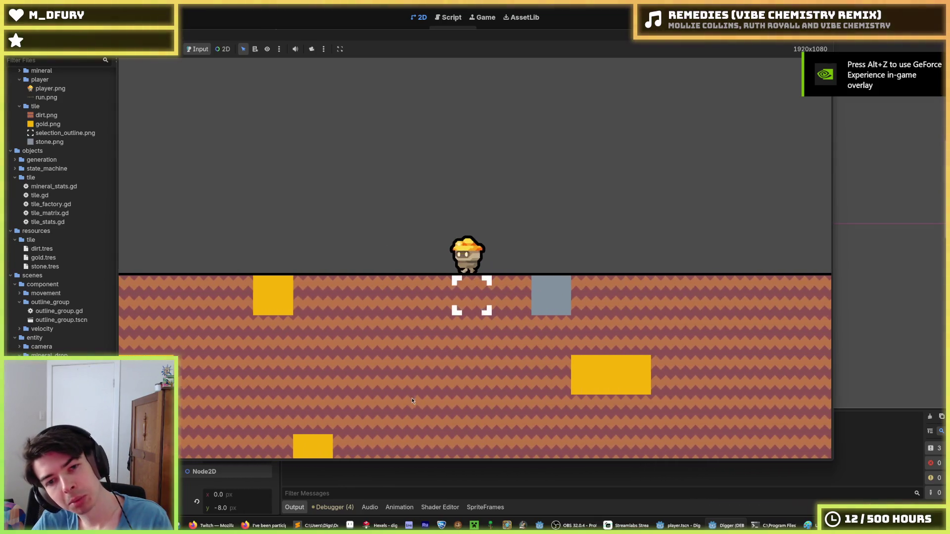
{"action": "key", "text": "a"}
{"action": "key", "text": "a"}
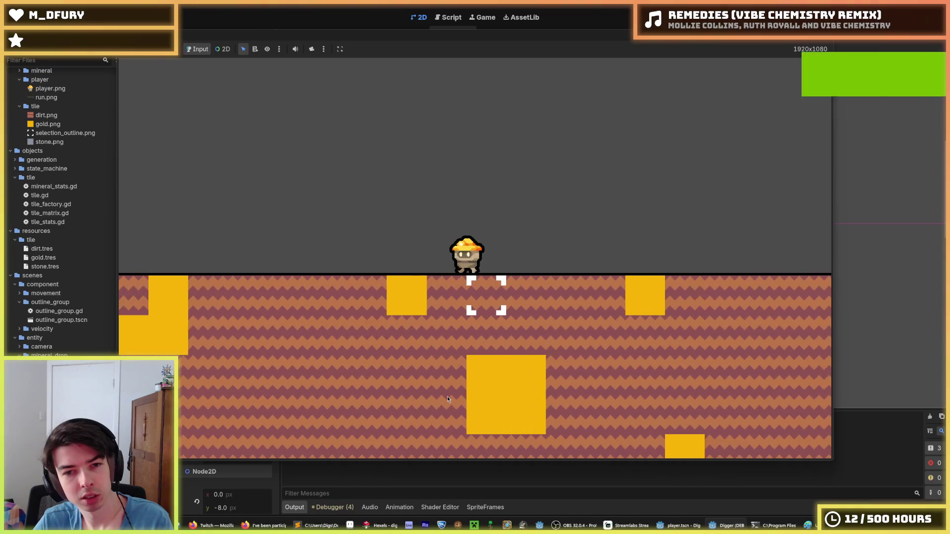
{"action": "key", "text": "a"}
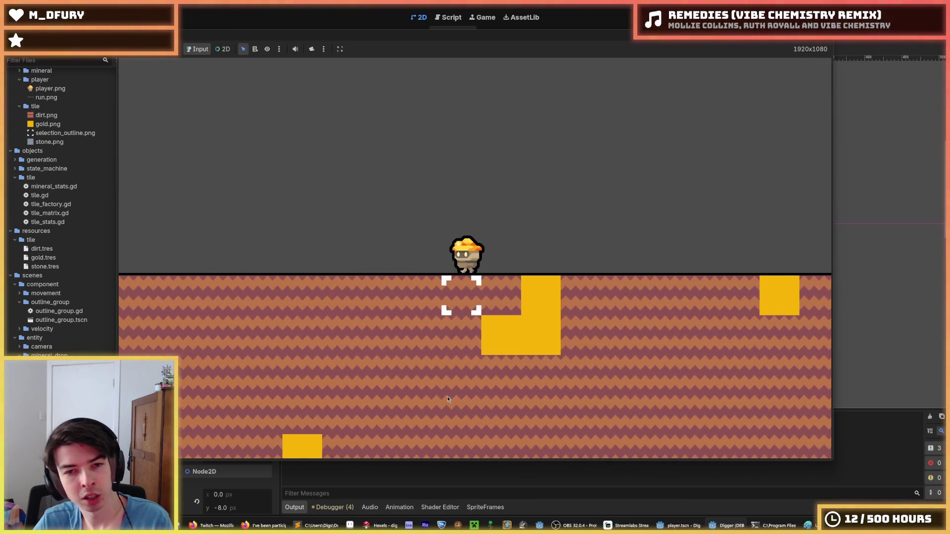
{"action": "key", "text": "a"}
{"action": "key", "text": "d"}
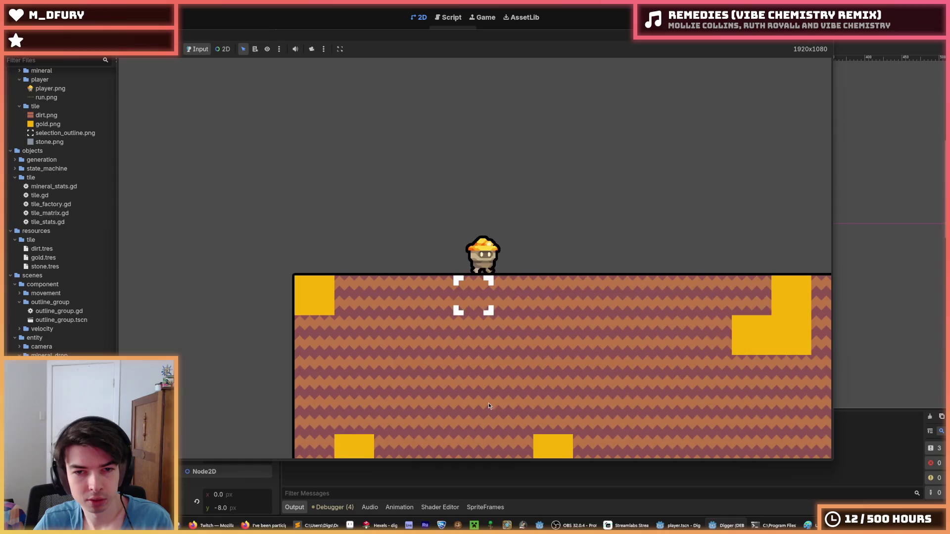
{"action": "key", "text": "a"}
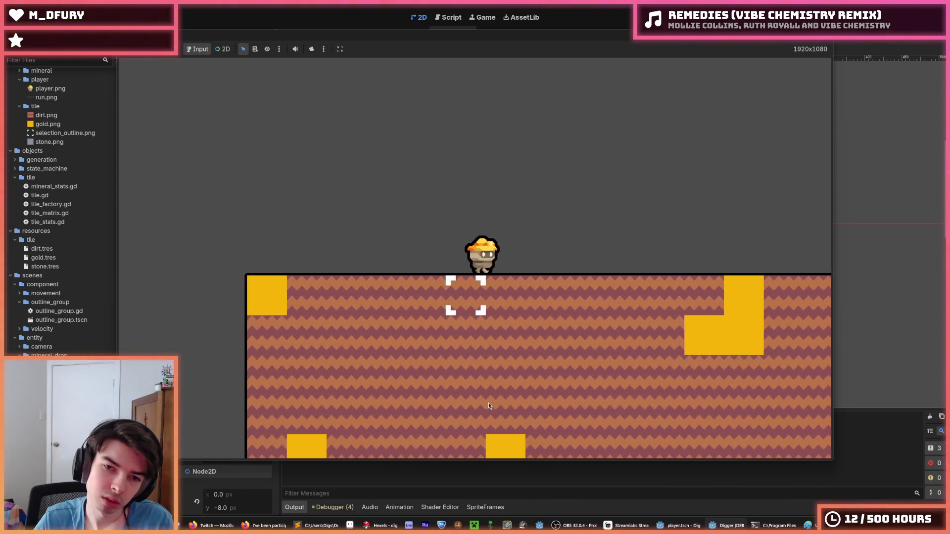
{"action": "key", "text": "d"}
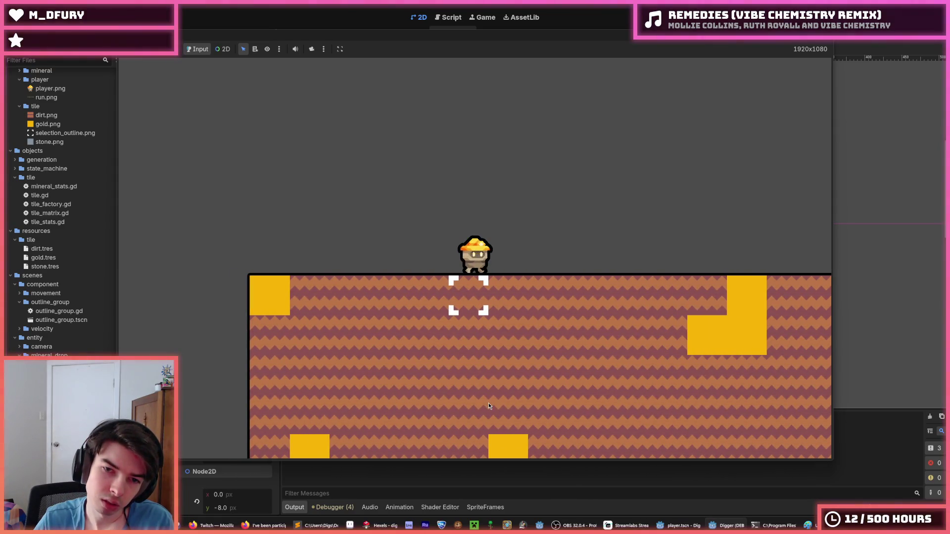
{"action": "key", "text": "d"}
{"action": "key", "text": "d"}
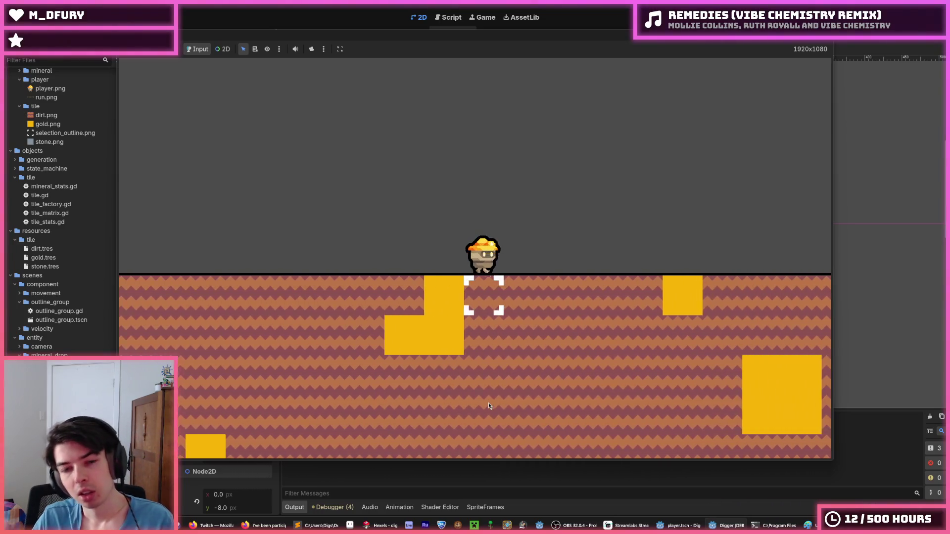
{"action": "key", "text": "d"}
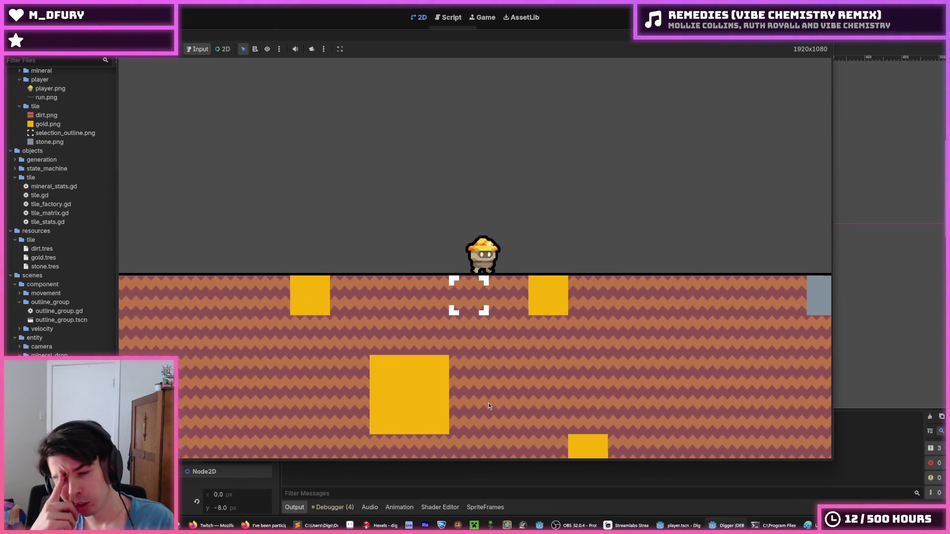
{"action": "key", "text": "d"}
Step: Mix jumps with running in both directions, then stop the game with F8 and save
{"action": "key", "text": "space"}
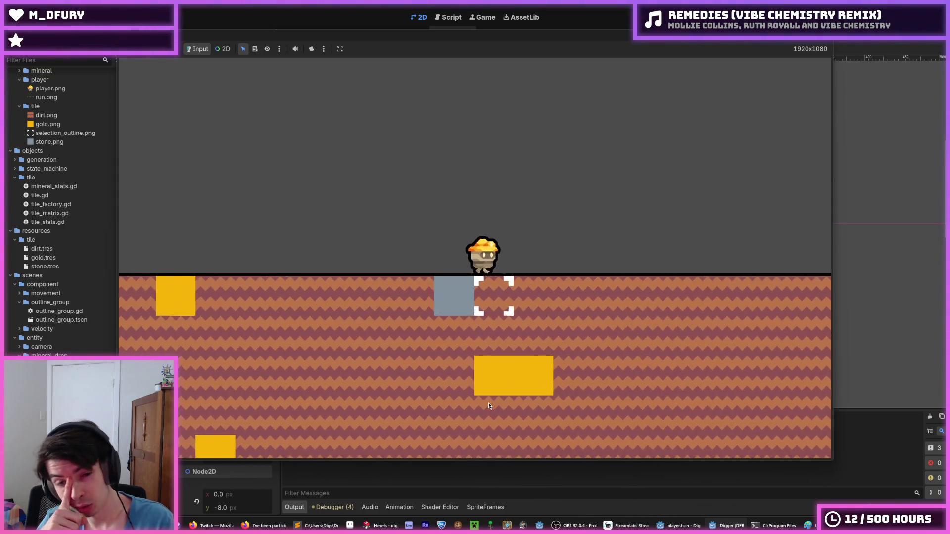
{"action": "key", "text": "a"}
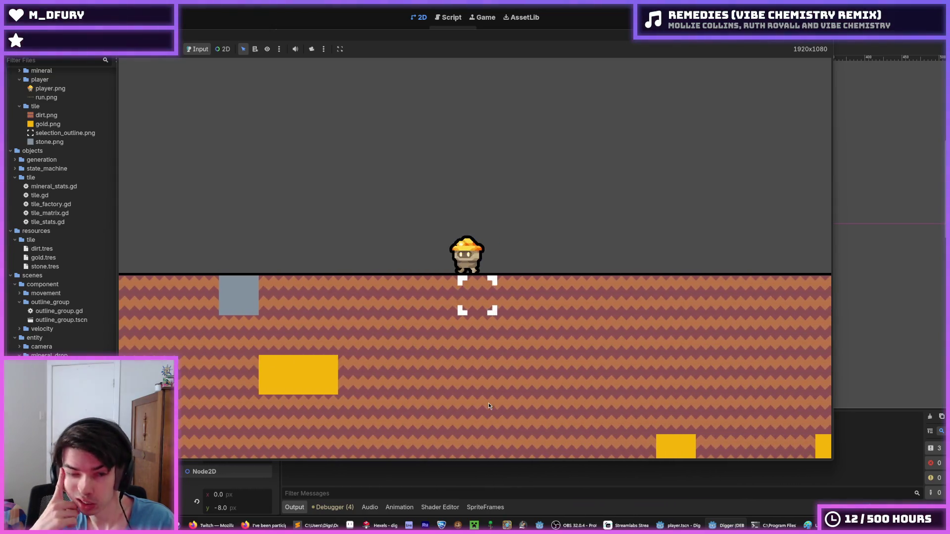
{"action": "key", "text": "space"}
{"action": "key", "text": "a"}
{"action": "key", "text": "space"}
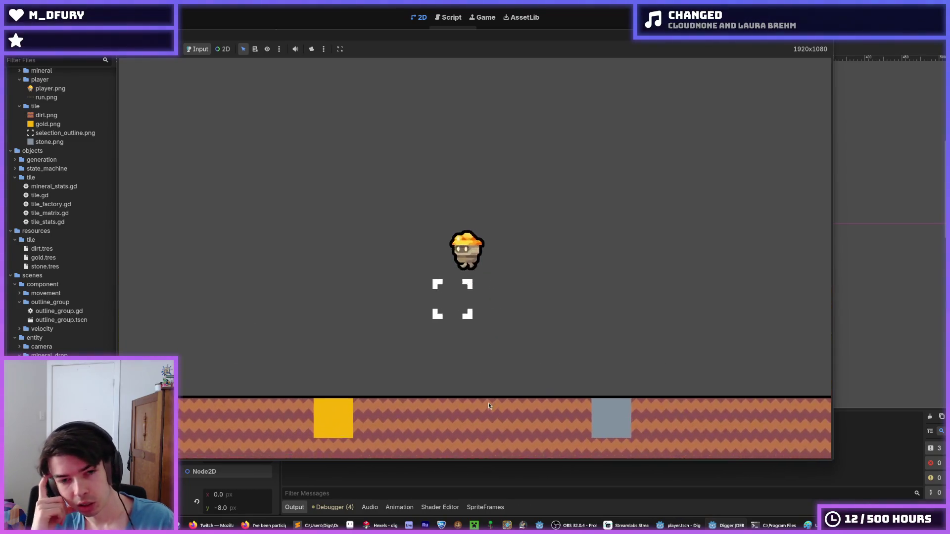
{"action": "key", "text": "space"}
{"action": "key", "text": "d"}
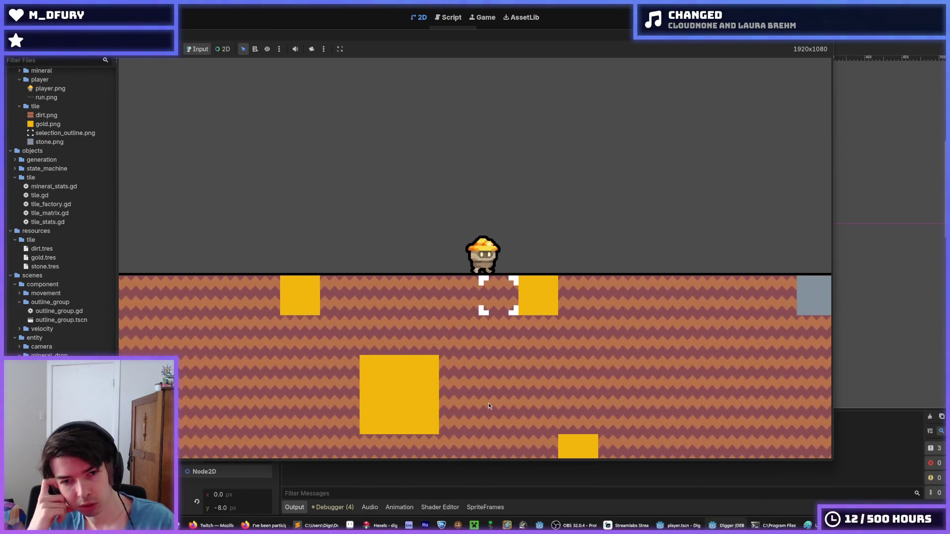
{"action": "key", "text": "a"}
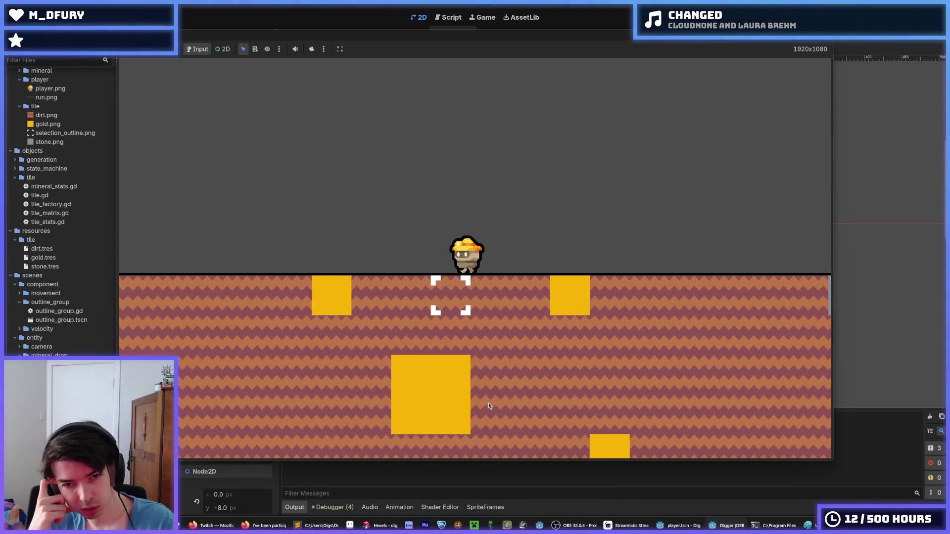
{"action": "key", "text": "d"}
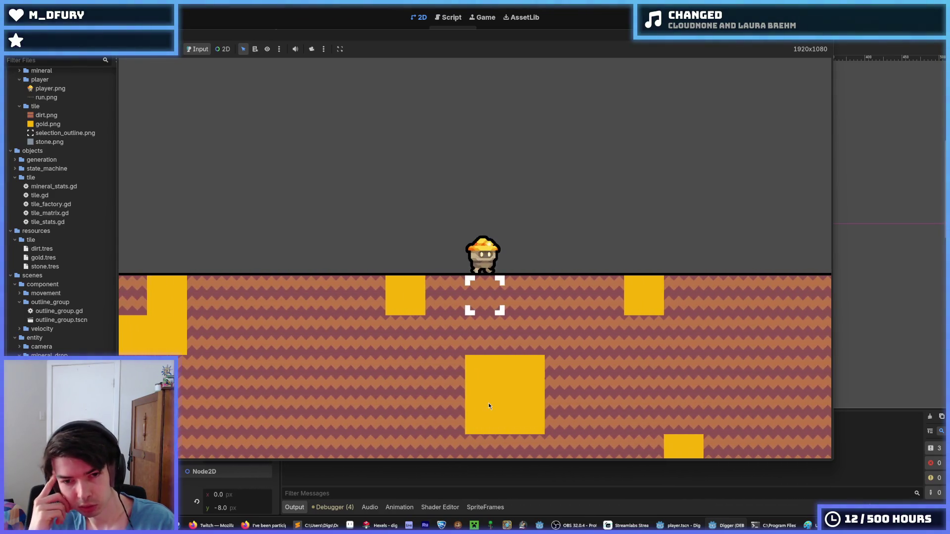
{"action": "key", "text": "d"}
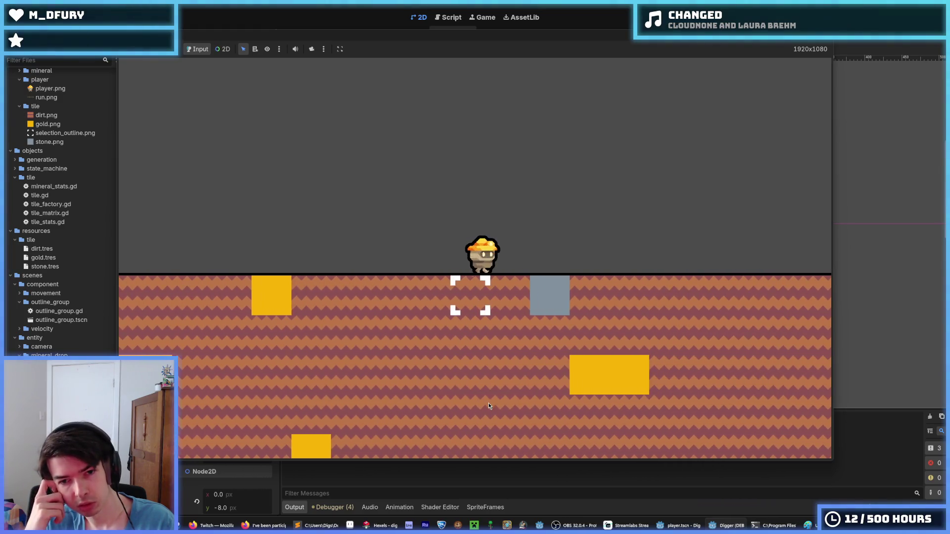
{"action": "key", "text": "d"}
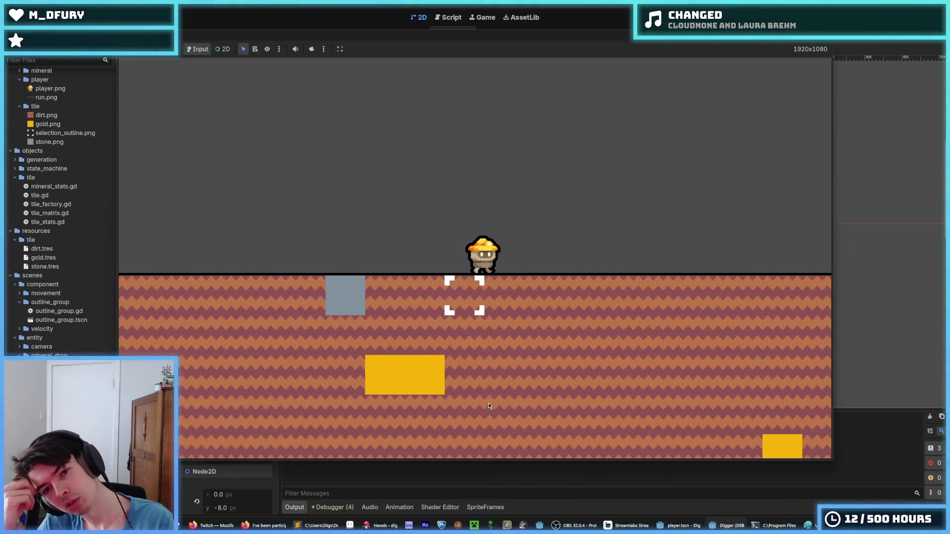
{"action": "key", "text": "d"}
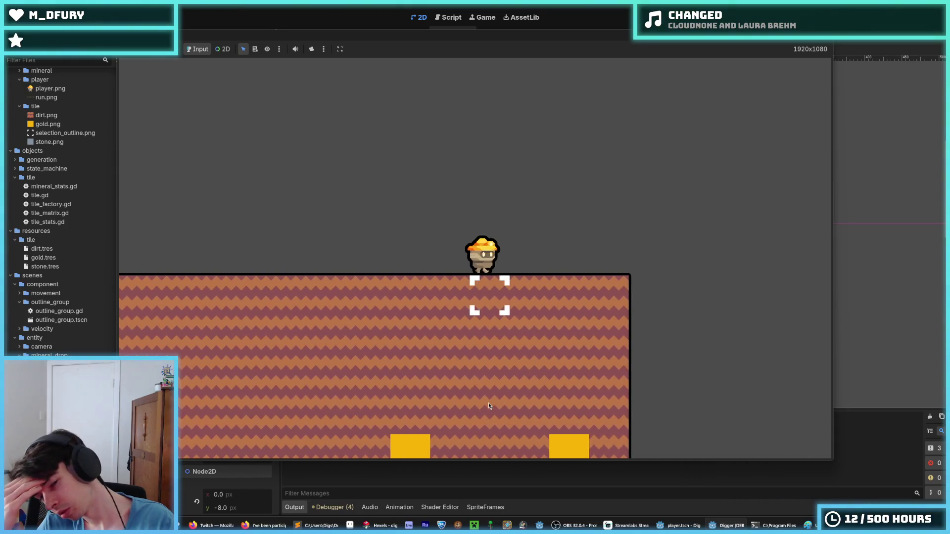
{"action": "key", "text": "a"}
{"action": "key", "text": "a"}
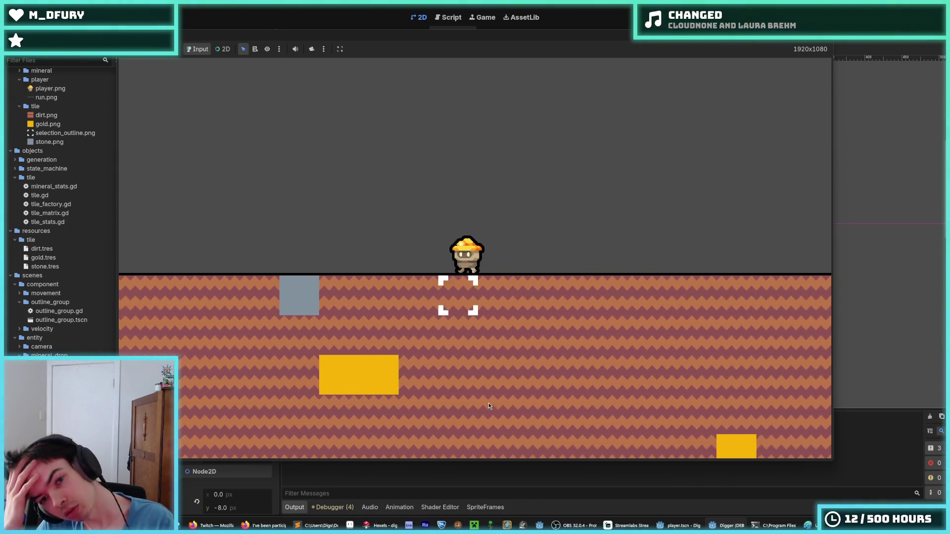
{"action": "key", "text": "a"}
{"action": "key", "text": "space"}
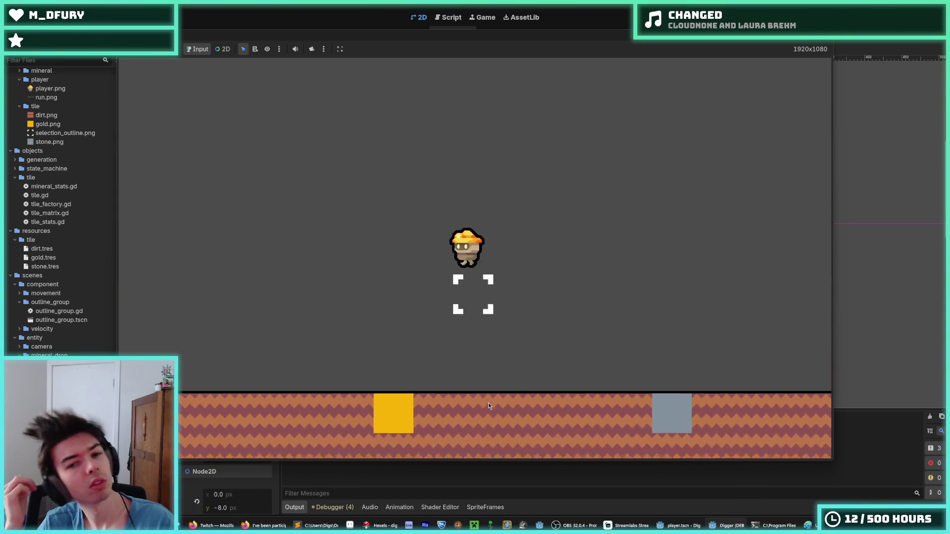
{"action": "key", "text": "a"}
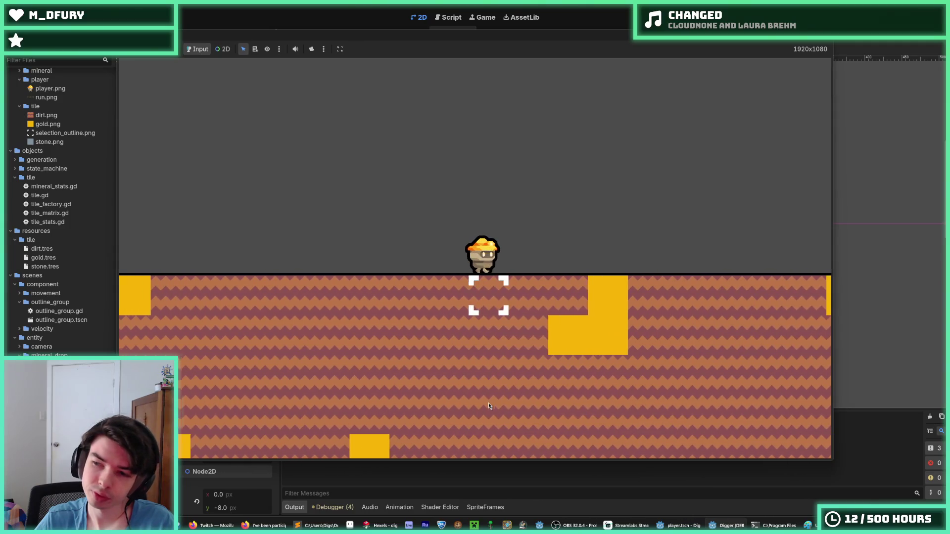
{"action": "key", "text": "d"}
{"action": "key", "text": "space"}
{"action": "key", "text": "d"}
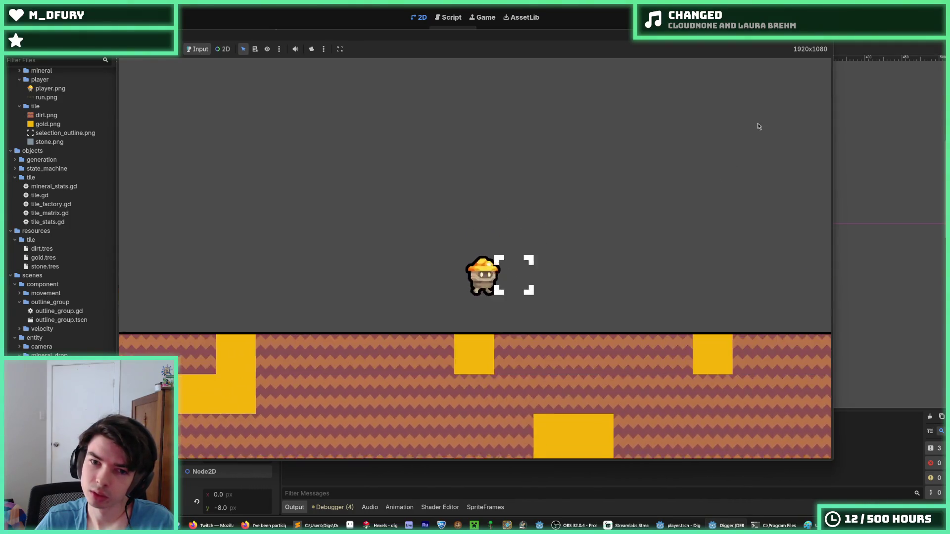
{"action": "key", "text": "space"}
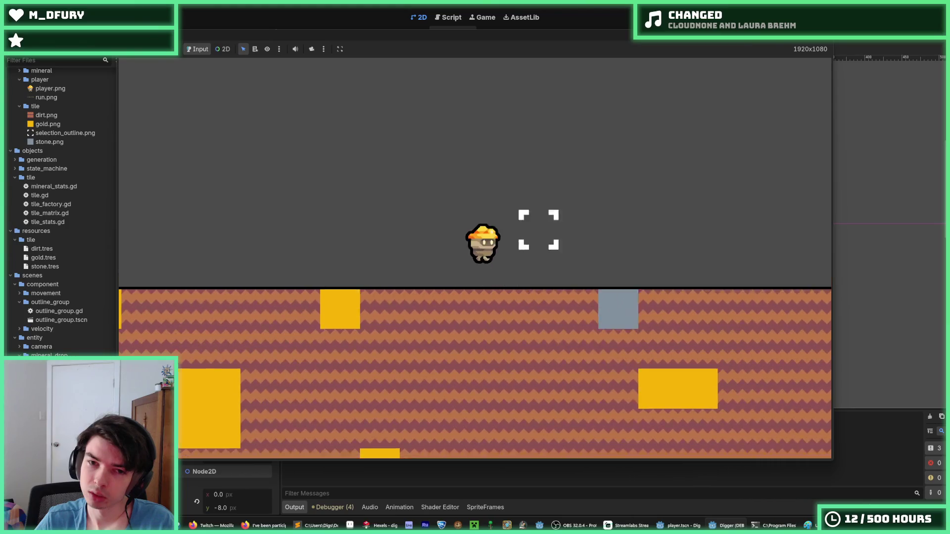
{"action": "key", "text": "F8"}
{"action": "key", "text": "ctrl+s"}
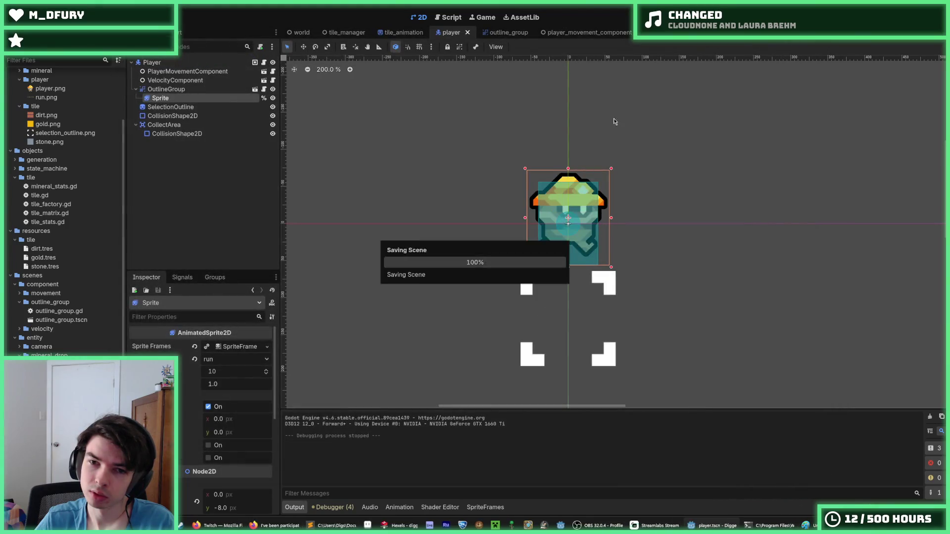
Step: Open player.gd, review _animation and the _update_selected_coords direction check, then launch with F5
{"action": "left_click", "coordinate": [265, 66]}
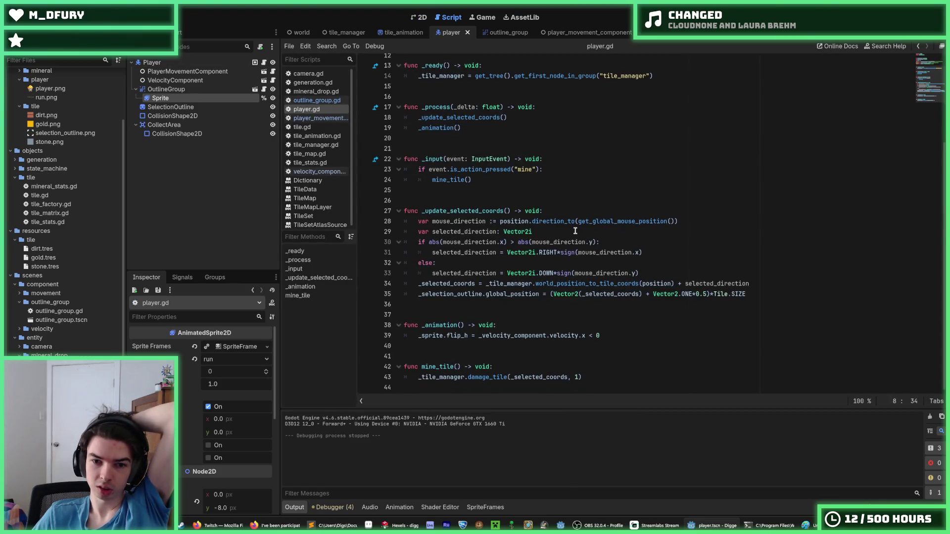
{"action": "left_click", "coordinate": [617, 335]}
{"action": "left_click", "coordinate": [604, 328]}
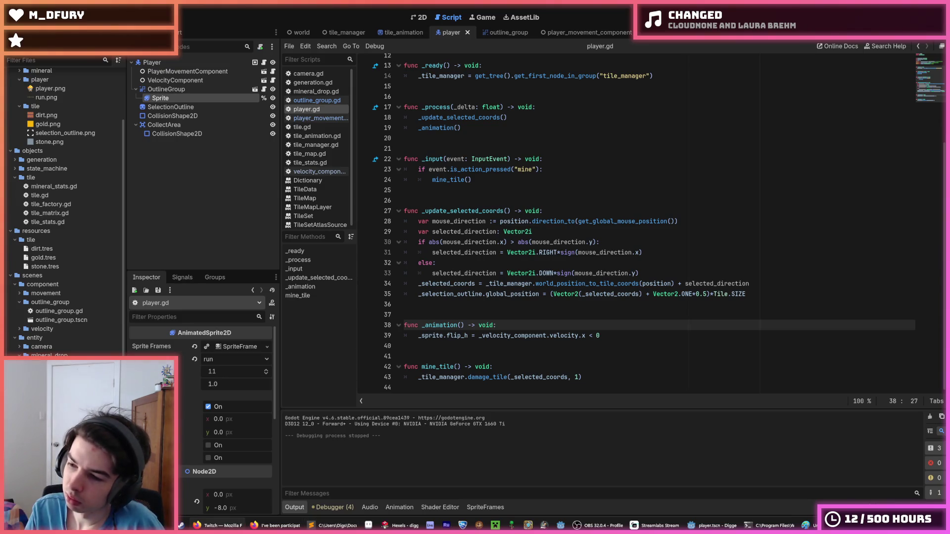
{"action": "left_click", "coordinate": [658, 273]}
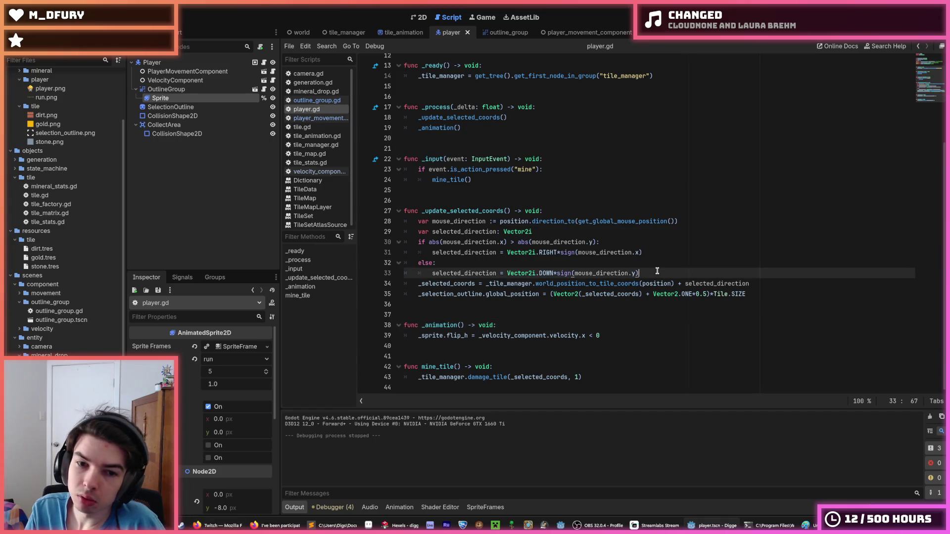
{"action": "left_click", "coordinate": [618, 252]}
{"action": "left_click", "coordinate": [648, 239]}
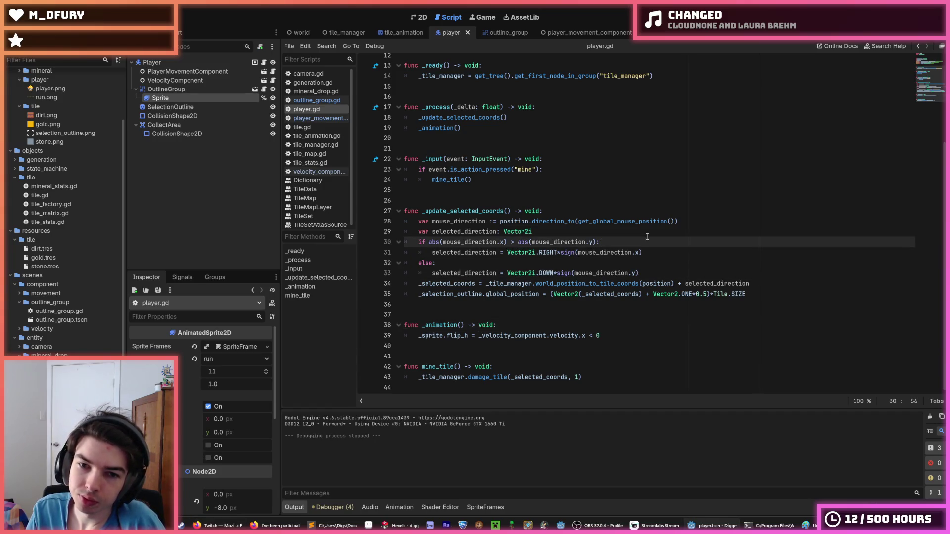
{"action": "left_click", "coordinate": [659, 248]}
{"action": "left_click", "coordinate": [644, 241]}
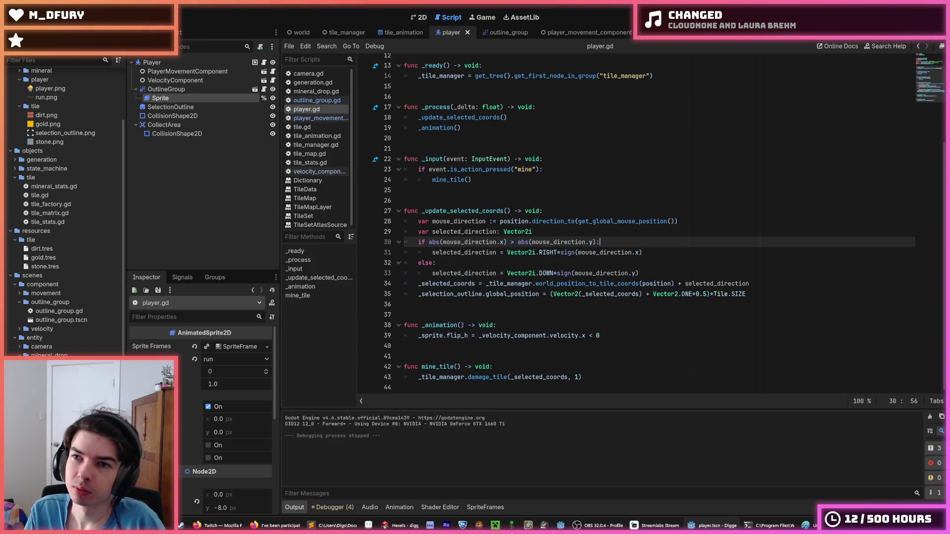
{"action": "key", "text": "F5"}
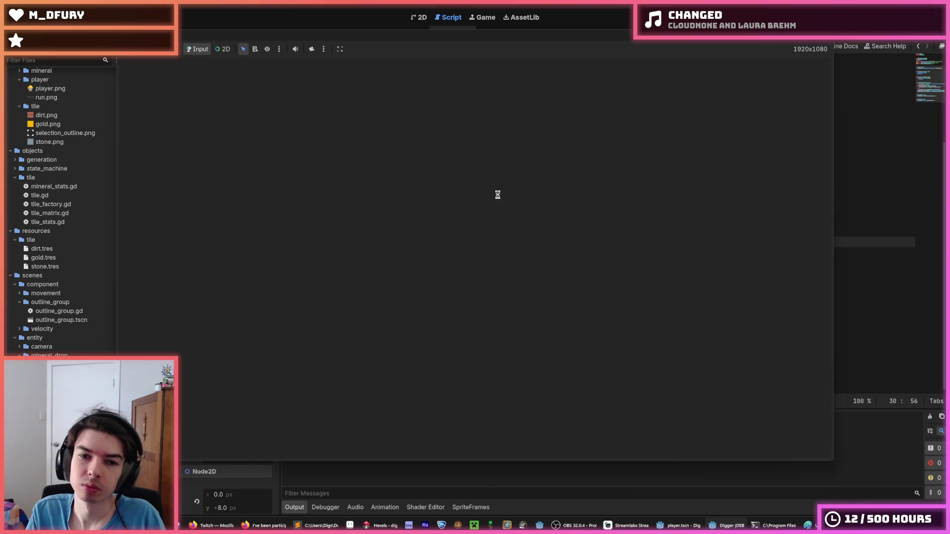
Step: Run the miner to the right, then turn around and run left
{"action": "key", "text": "d"}
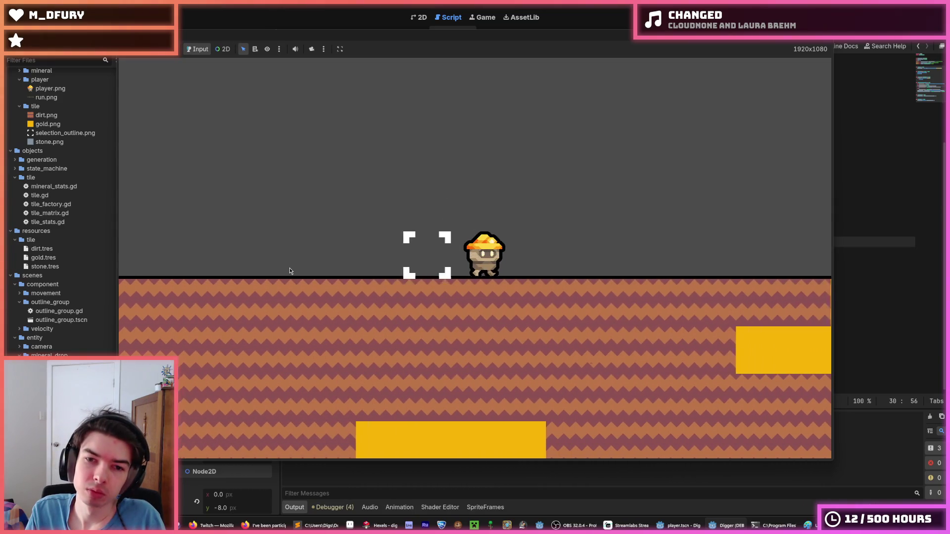
{"action": "key", "text": "d"}
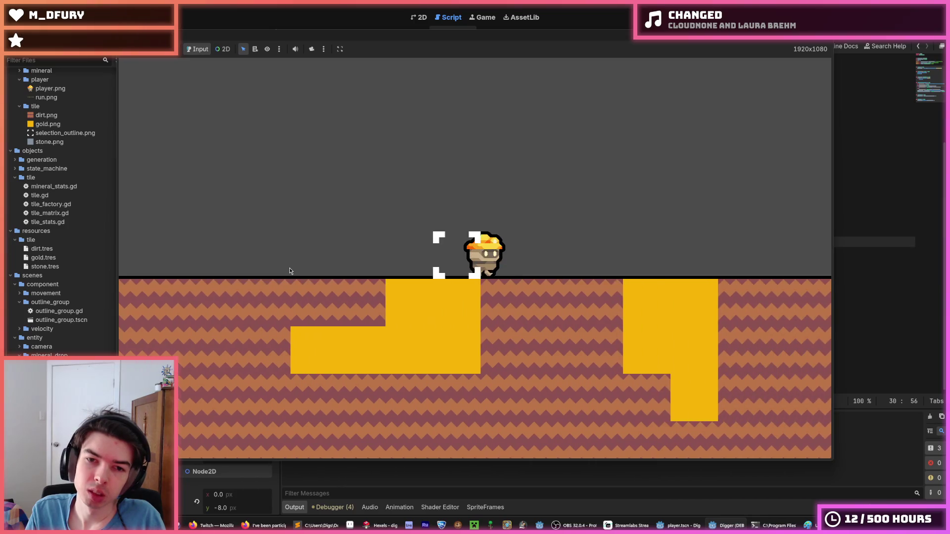
{"action": "key", "text": "d"}
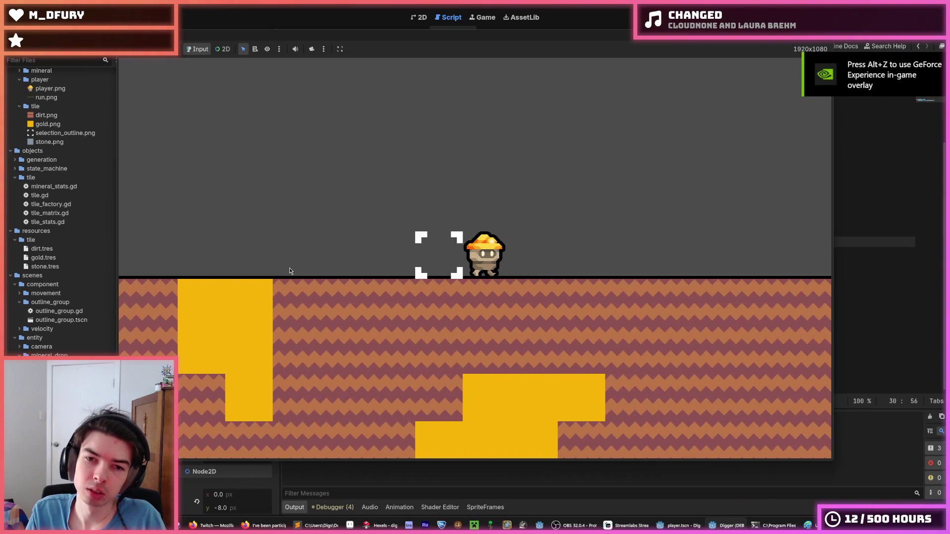
{"action": "key", "text": "d"}
{"action": "key", "text": "a"}
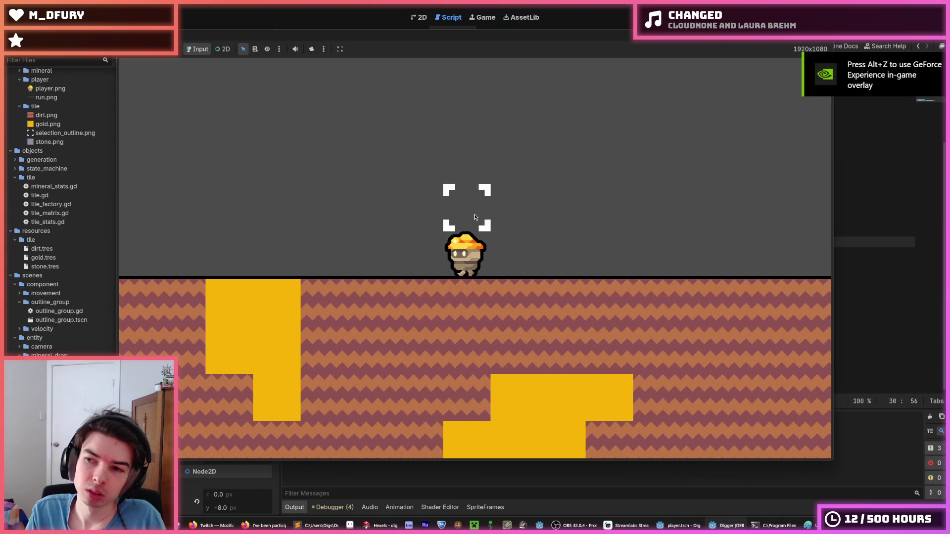
{"action": "key", "text": "a"}
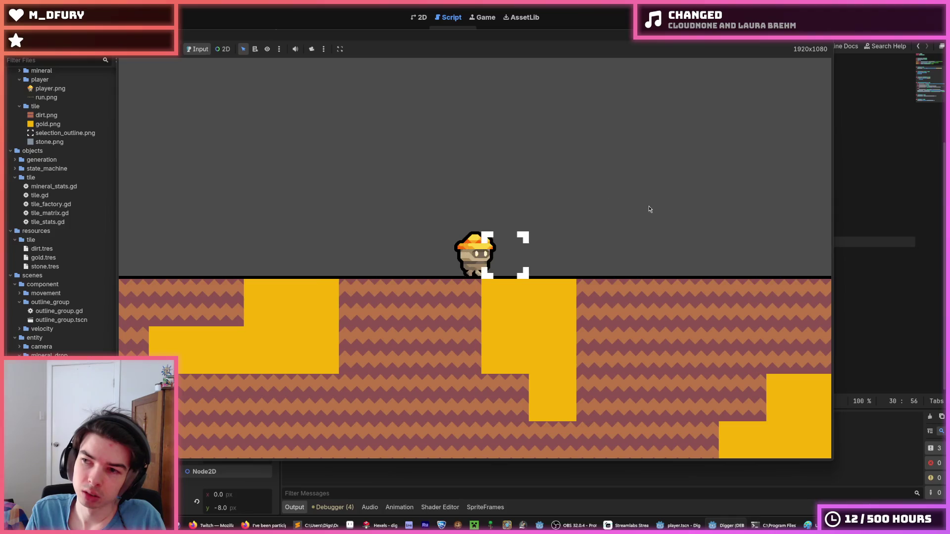
{"action": "key", "text": "a"}
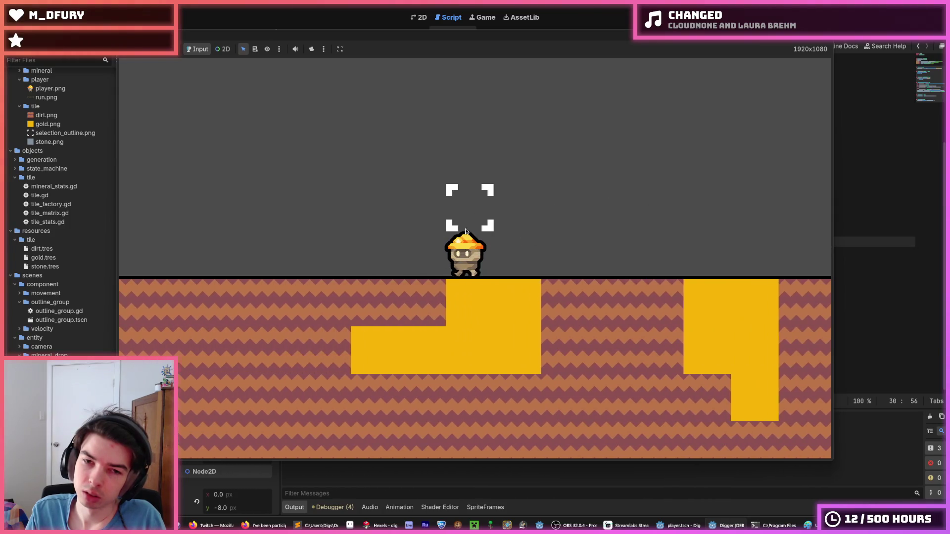
{"action": "key", "text": "a"}
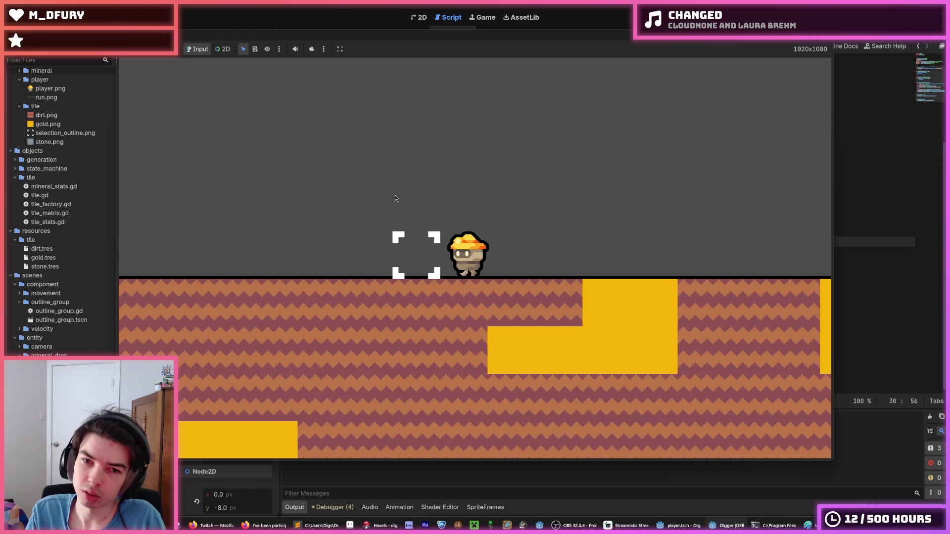
Step: Jump repeatedly while running both left and right
{"action": "key", "text": "space"}
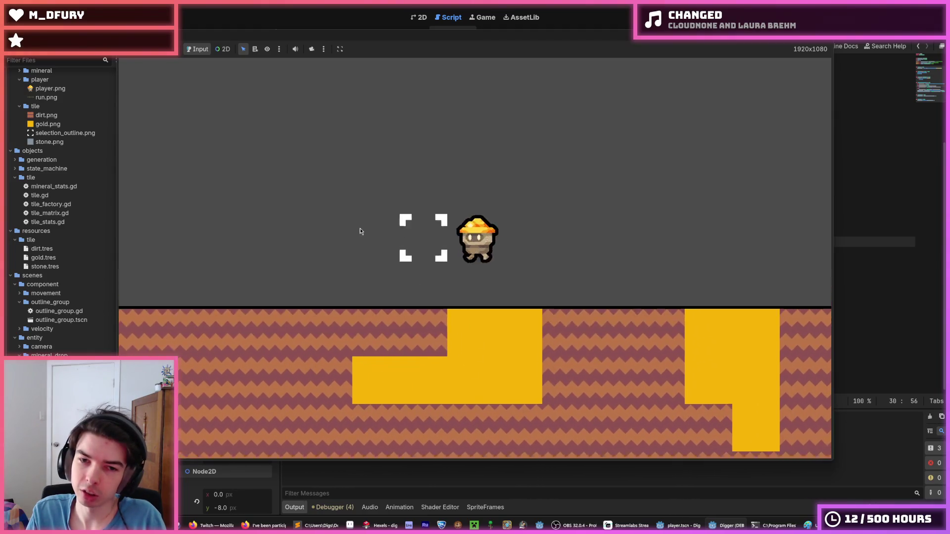
{"action": "key", "text": "d"}
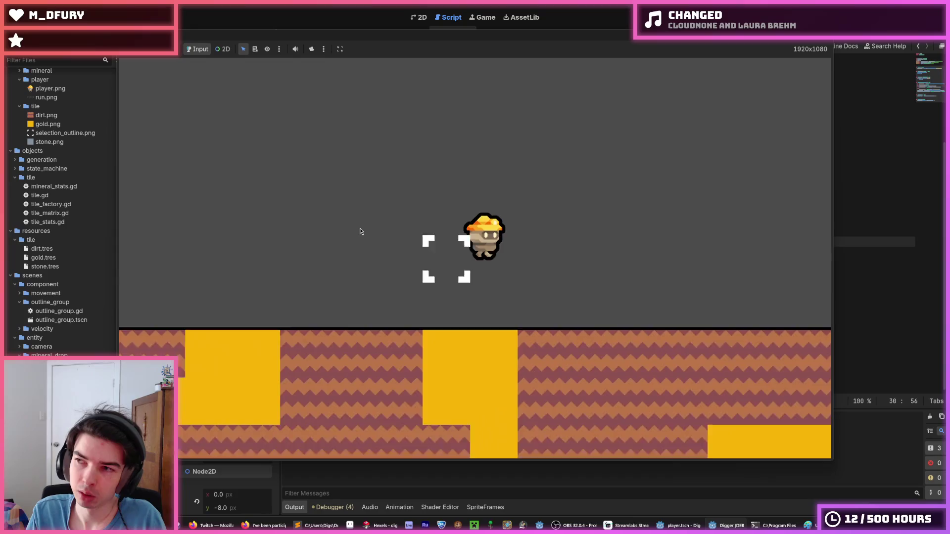
{"action": "key", "text": "a"}
{"action": "key", "text": "space"}
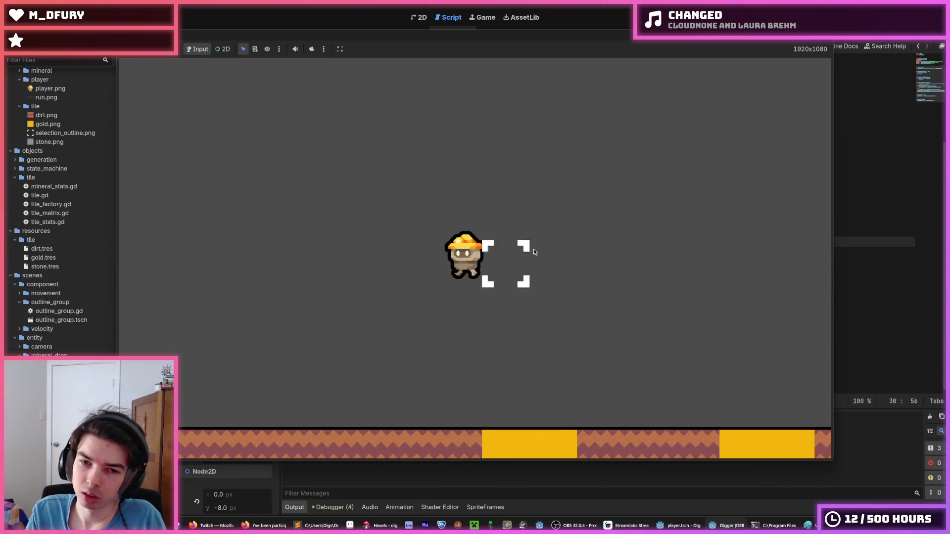
{"action": "key", "text": "a"}
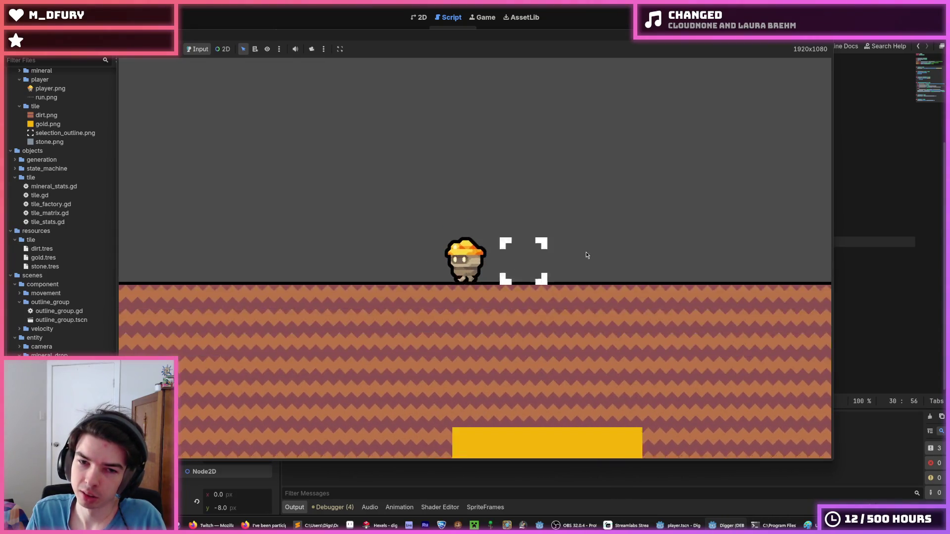
{"action": "key", "text": "a"}
{"action": "key", "text": "space"}
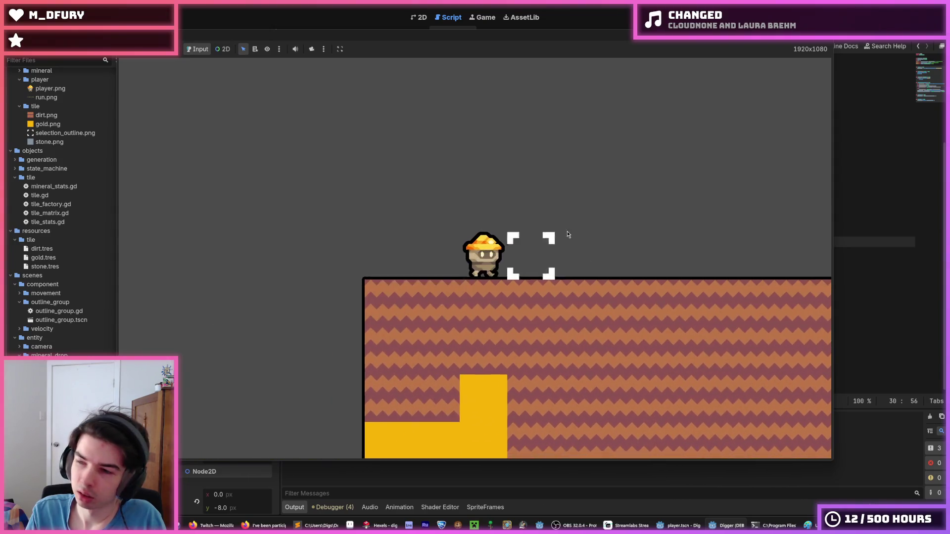
{"action": "key", "text": "d"}
{"action": "key", "text": "space"}
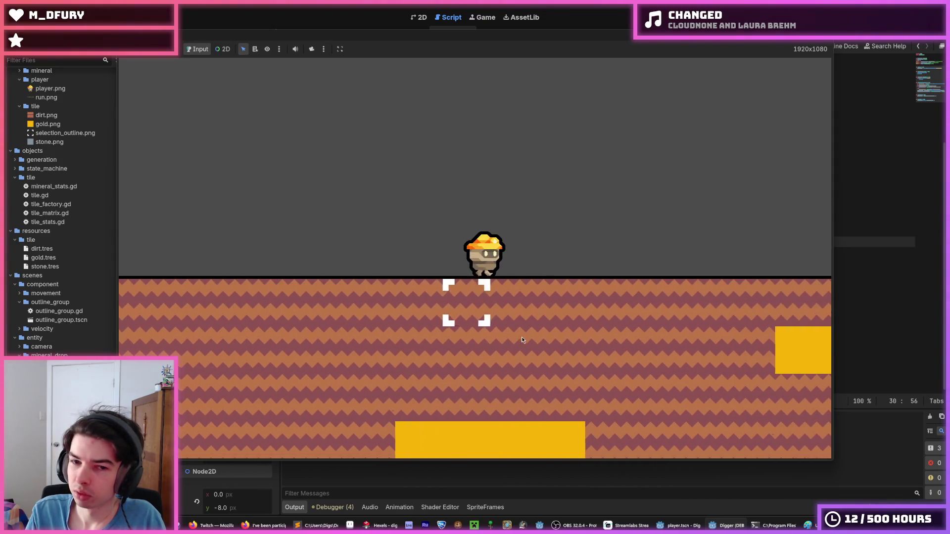
Step: Dig down through the dirt, mining tiles below and beside the miner
{"action": "key", "text": "s"}
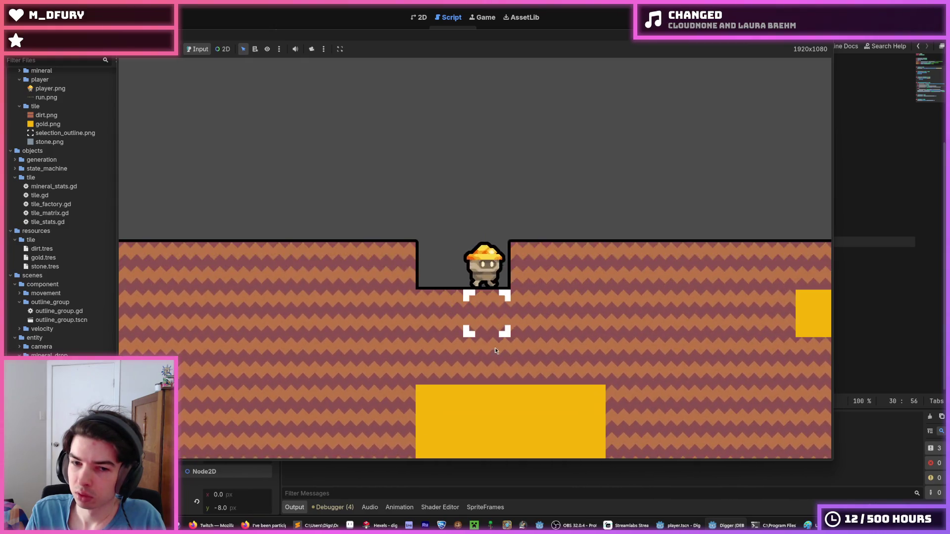
{"action": "key", "text": "s"}
{"action": "key", "text": "a"}
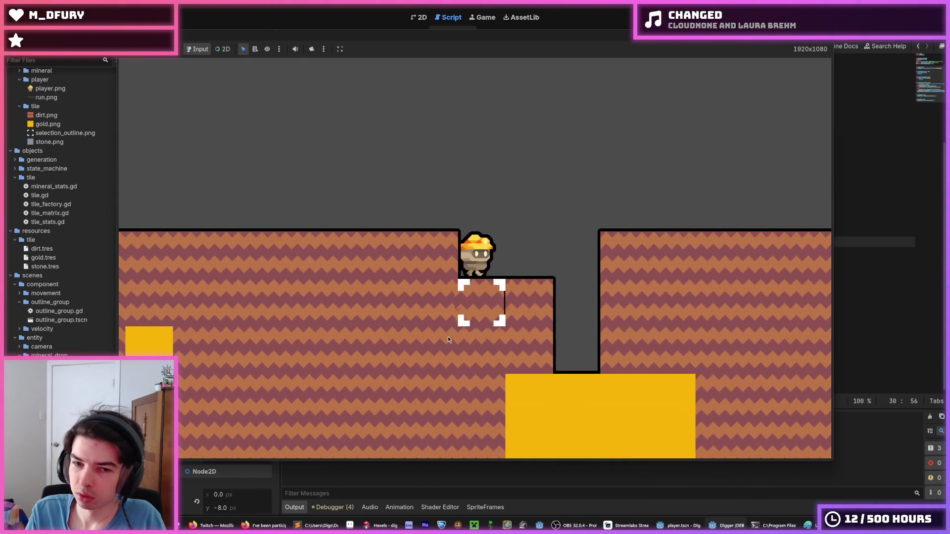
{"action": "left_click", "coordinate": [448, 340]}
{"action": "left_click", "coordinate": [551, 289]}
{"action": "key", "text": "d"}
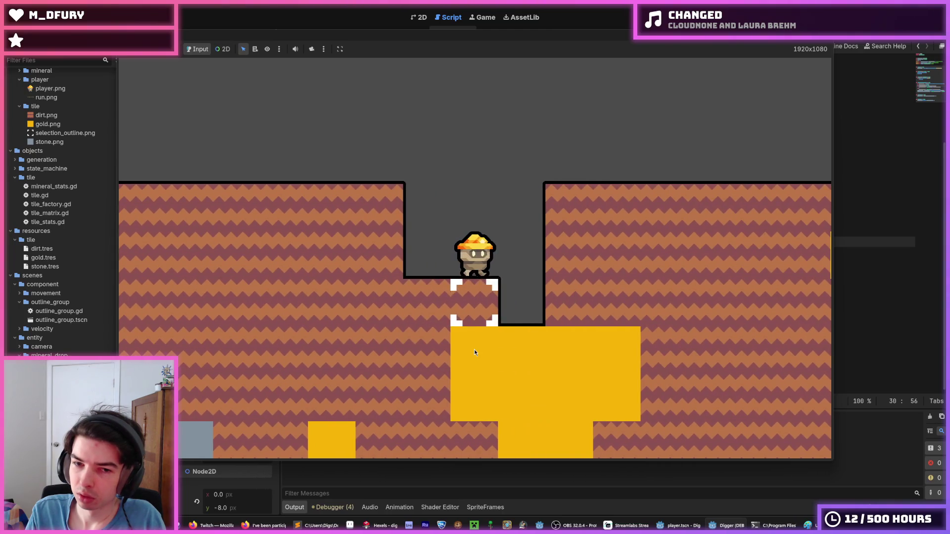
{"action": "left_click", "coordinate": [474, 350]}
{"action": "left_click", "coordinate": [343, 269]}
{"action": "key", "text": "a"}
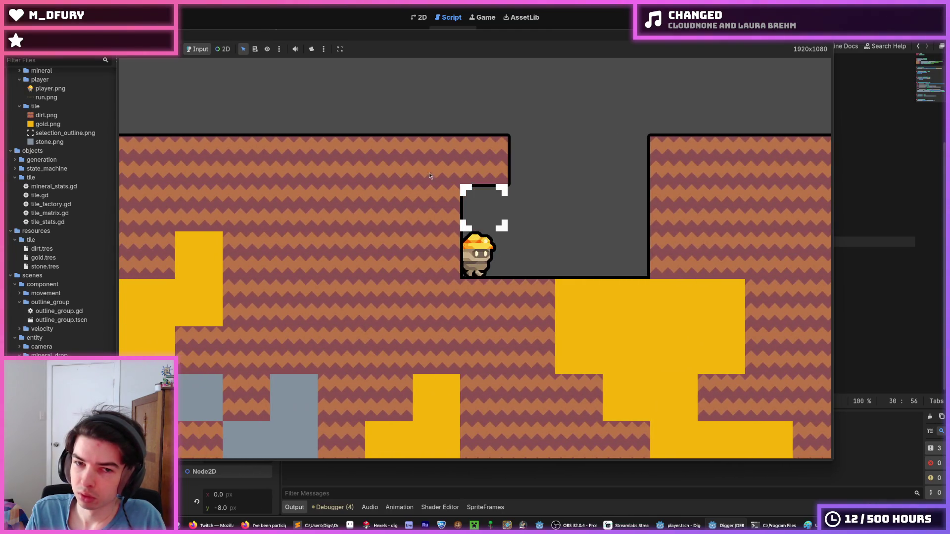
{"action": "left_click", "coordinate": [485, 300]}
{"action": "left_click", "coordinate": [531, 301]}
{"action": "key", "text": "d"}
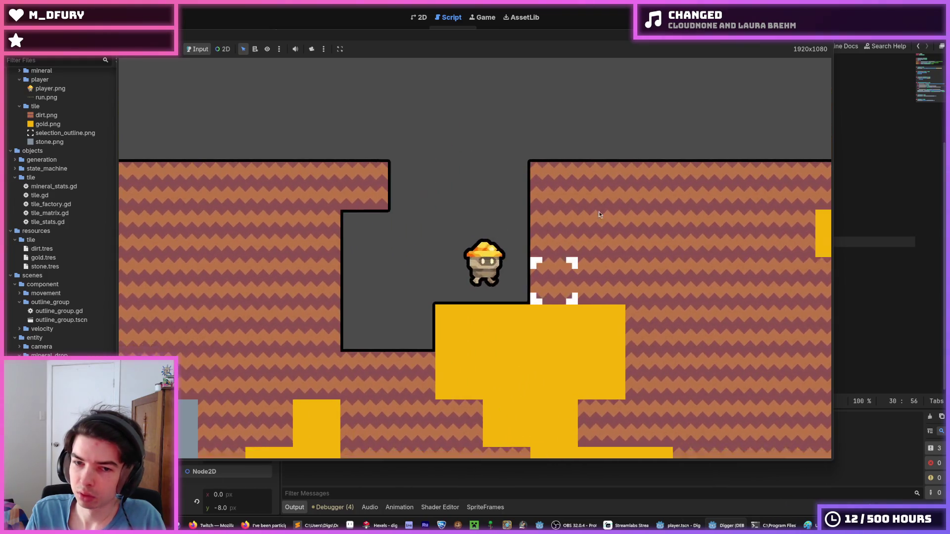
{"action": "scroll", "coordinate": [599, 215], "scroll_direction": "down", "scroll_amount": 5}
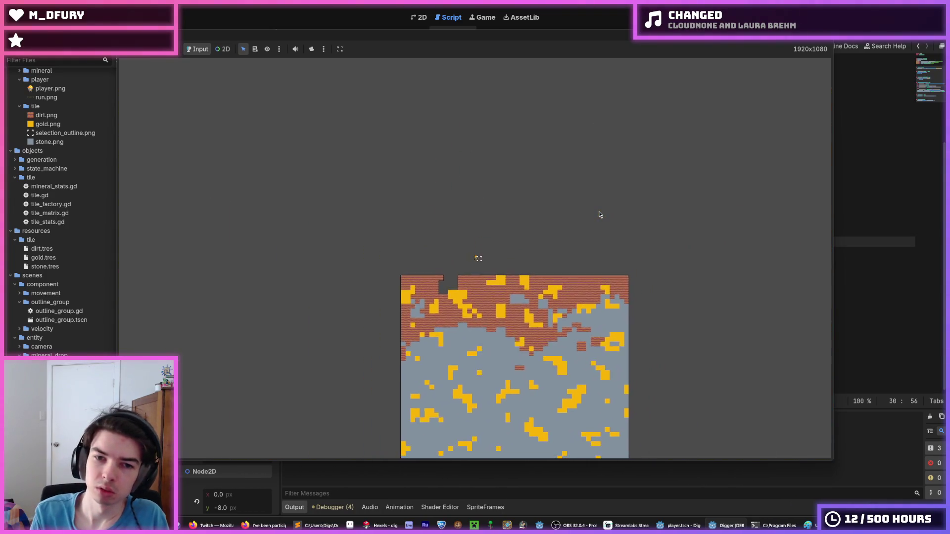
{"action": "key", "text": "d"}
{"action": "key", "text": "F8"}
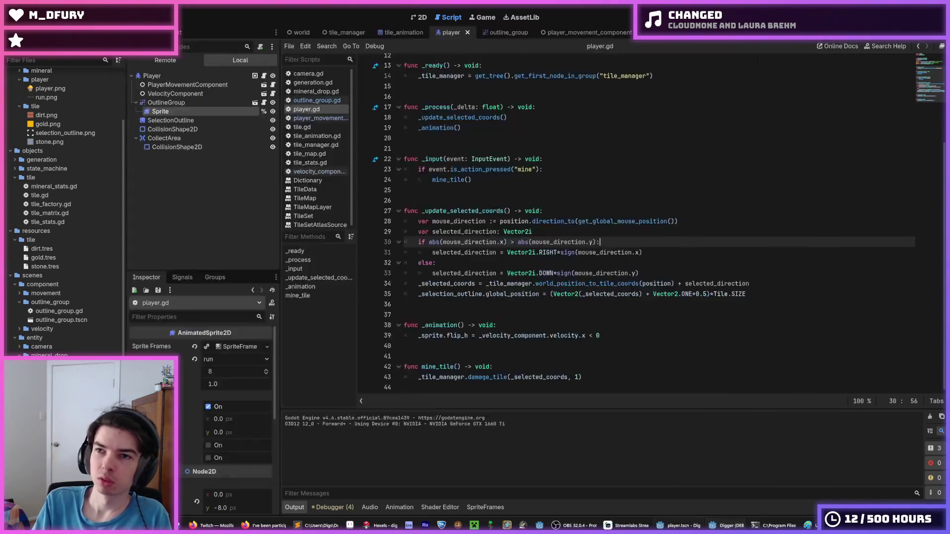
{"action": "left_click", "coordinate": [639, 200]}
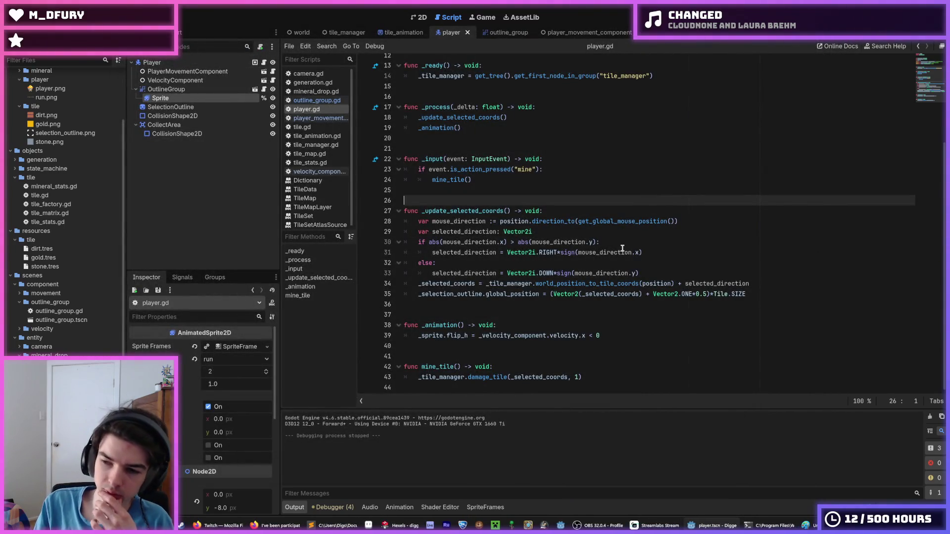
{"action": "left_click", "coordinate": [612, 218]}
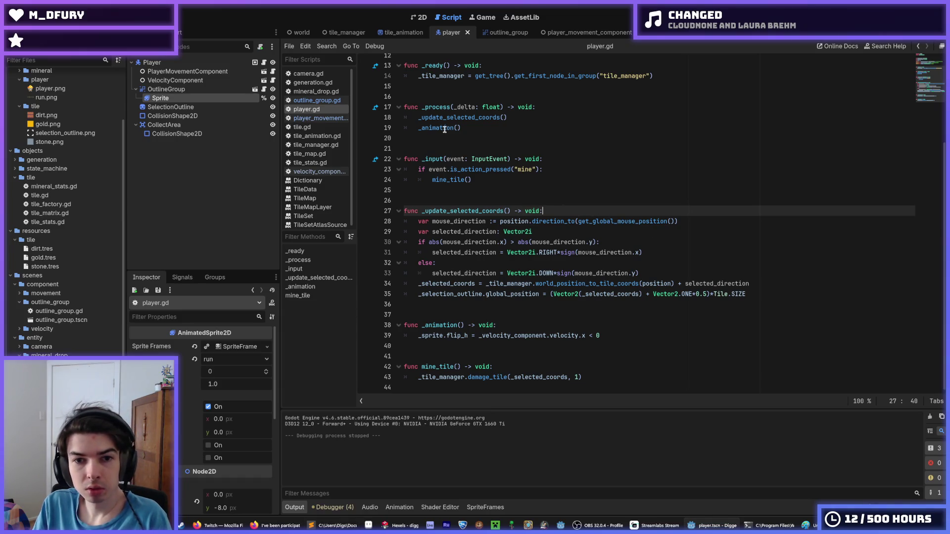
{"action": "scroll", "coordinate": [490, 156], "scroll_direction": "up", "scroll_amount": 1}
{"action": "left_click", "coordinate": [479, 157]}
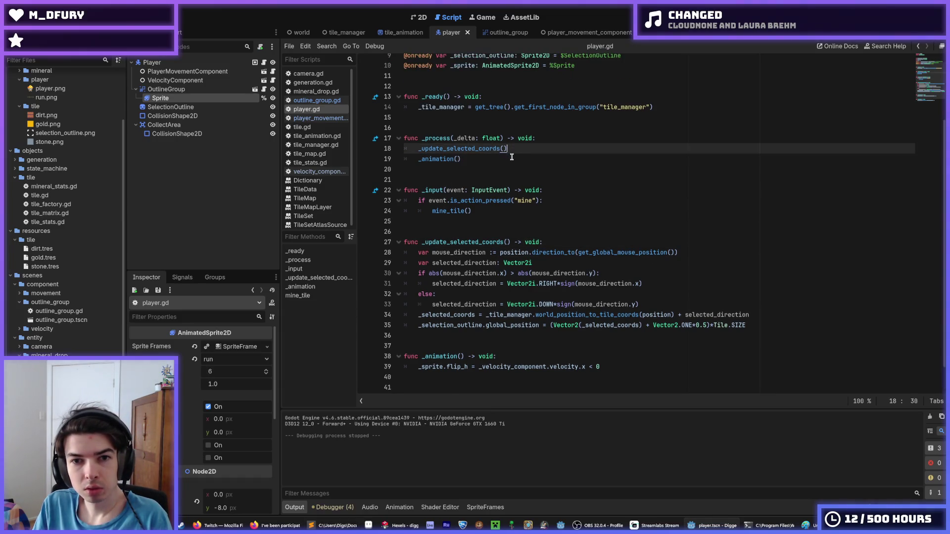
{"action": "scroll", "coordinate": [530, 243], "scroll_direction": "down", "scroll_amount": 1}
{"action": "left_click", "coordinate": [500, 325]}
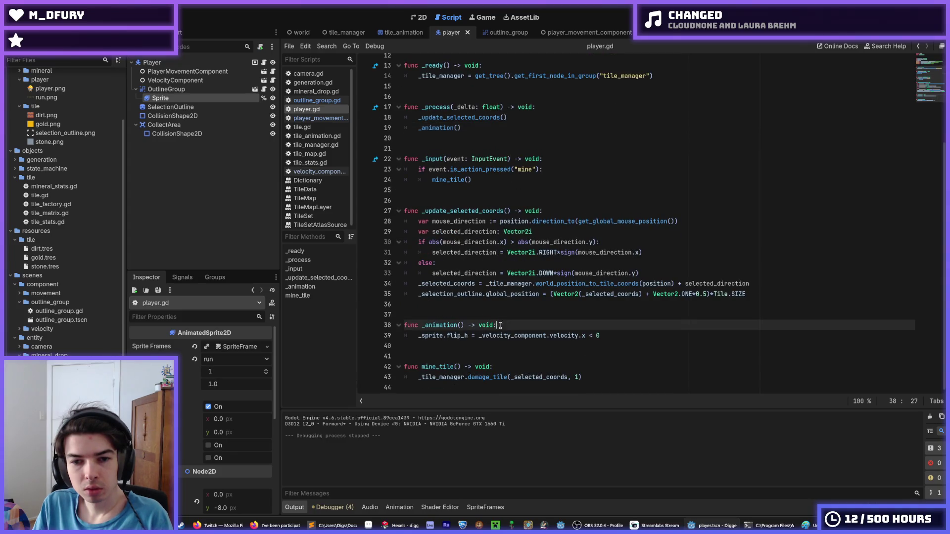
{"action": "left_click", "coordinate": [614, 336]}
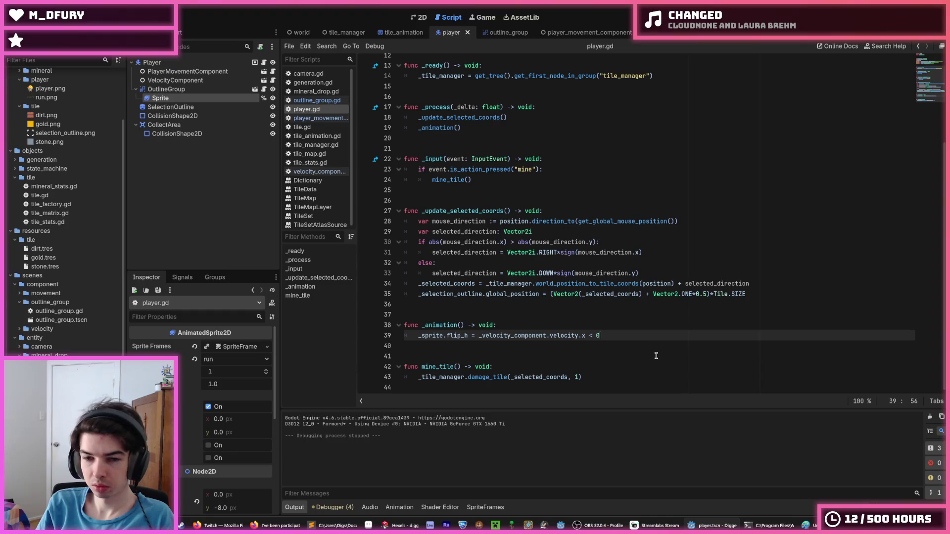
{"action": "mouse_move", "coordinate": [467, 334]}
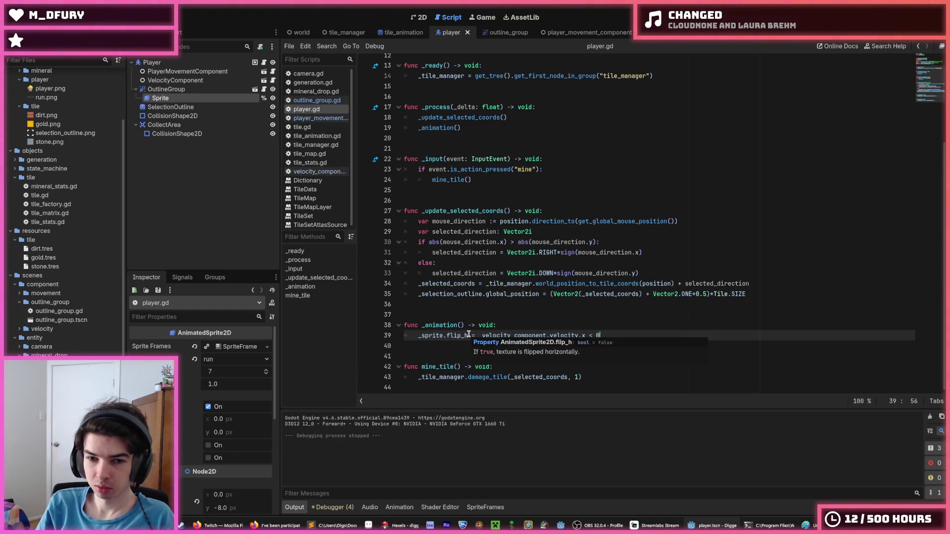
{"action": "left_click_drag", "start_coordinate": [466, 336], "coordinate": [417, 335]}
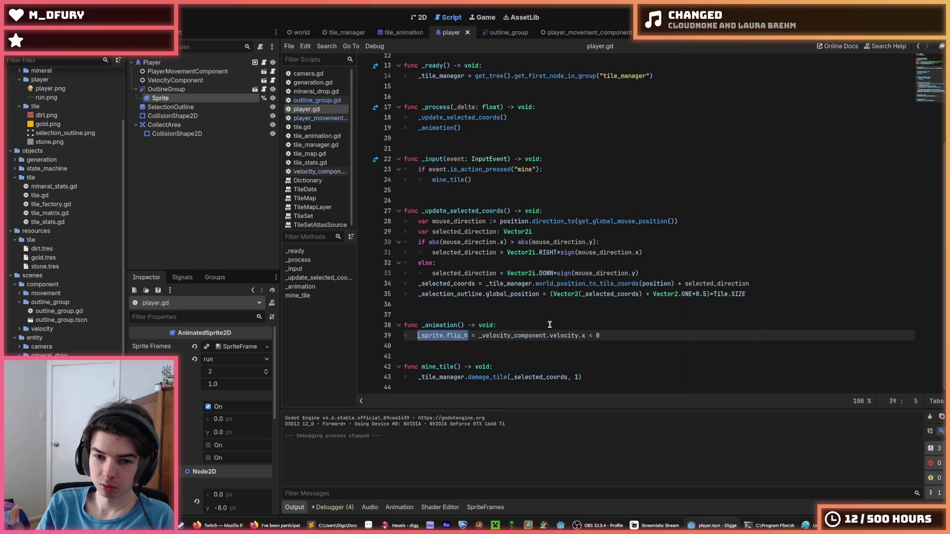
{"action": "key", "text": "ctrl+shift+Return"}
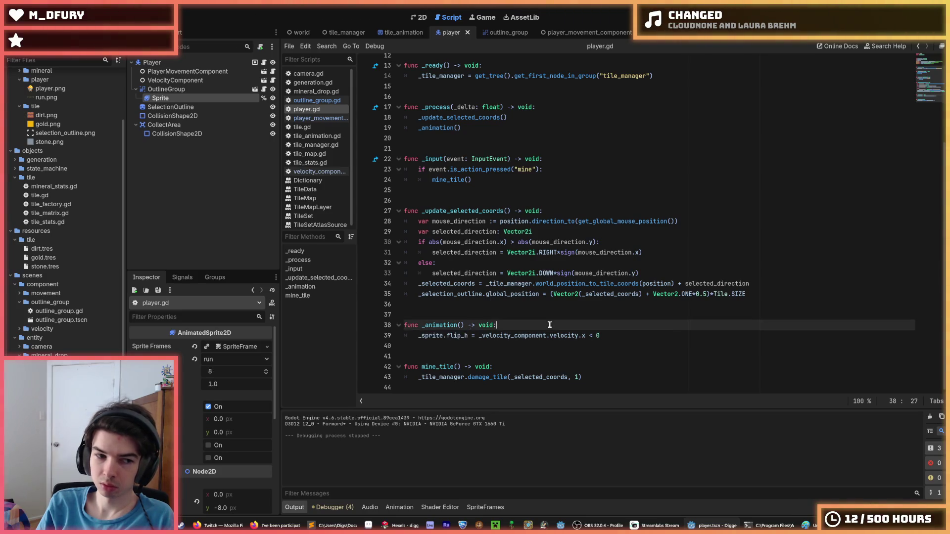
{"action": "type", "text": "if _velo"}
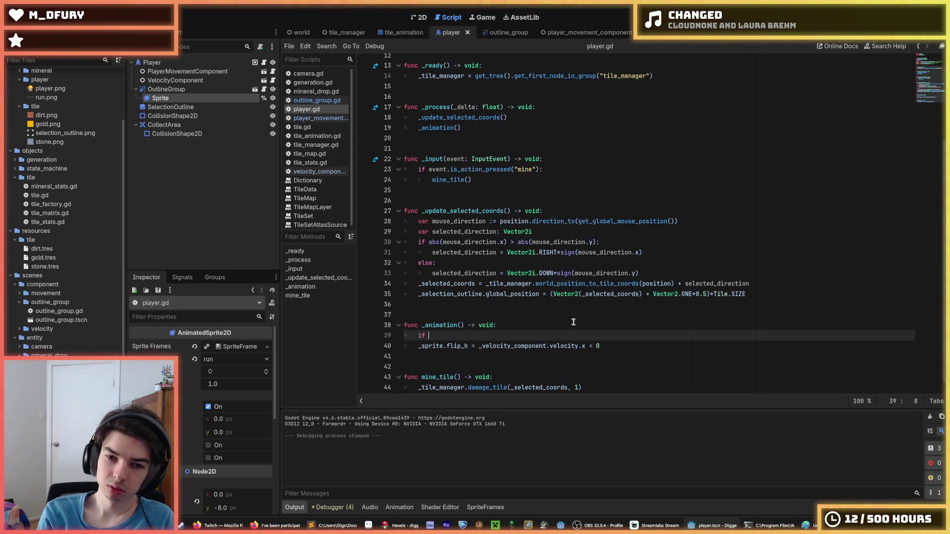
{"action": "key", "text": "Escape"}
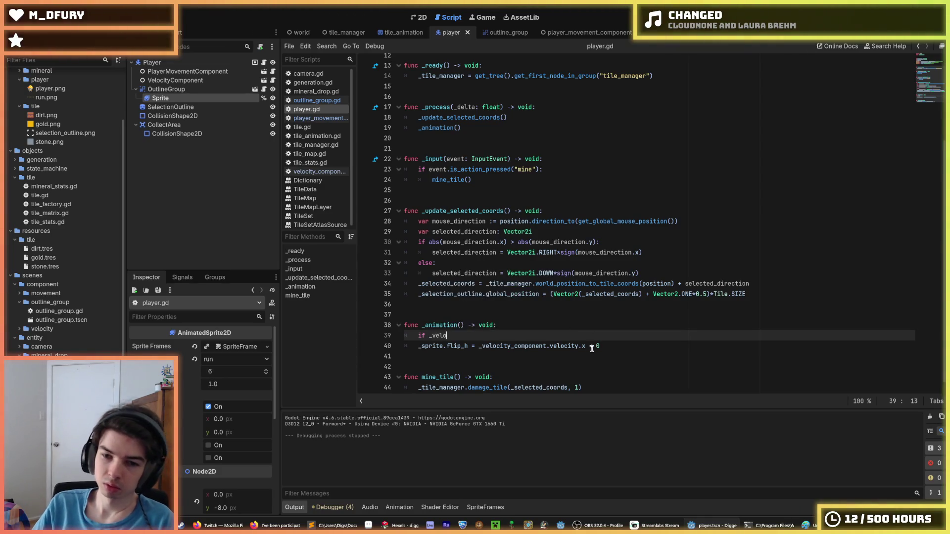
{"action": "left_click_drag", "start_coordinate": [585, 346], "coordinate": [478, 346]}
{"action": "key", "text": "ctrl+c"}
{"action": "left_click", "coordinate": [474, 341]}
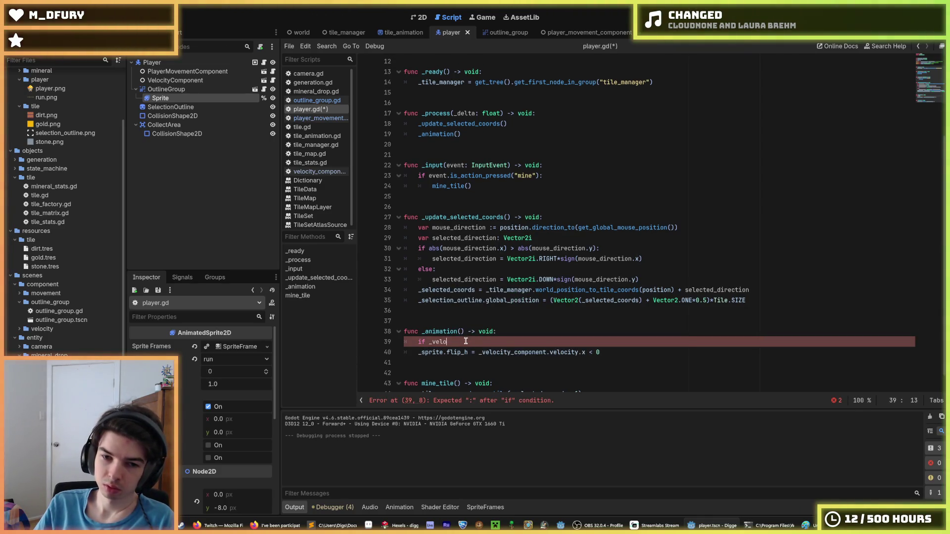
{"action": "key", "text": "BackSpace"}
{"action": "key", "text": "BackSpace"}
{"action": "key", "text": "BackSpace"}
{"action": "key", "text": "ctrl+v"}
{"action": "type", "text": "!= 0"}
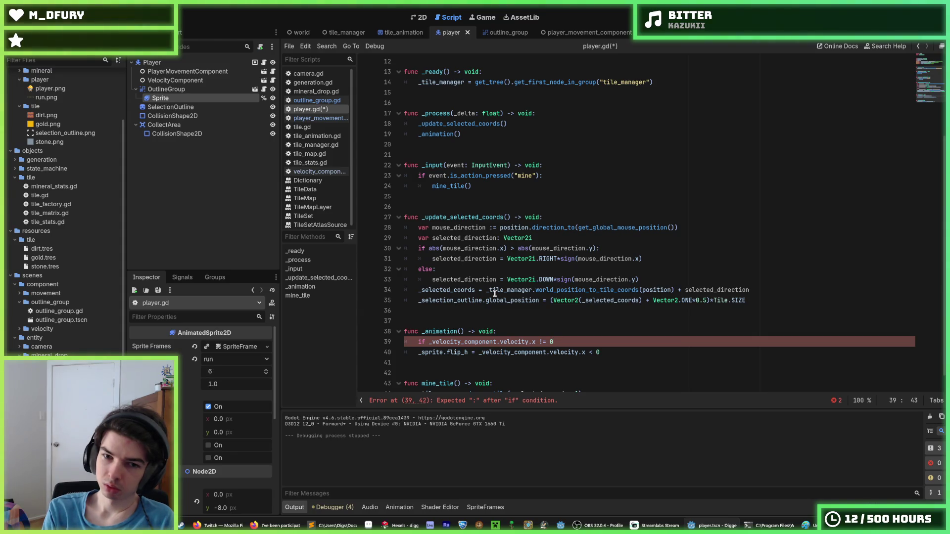
{"action": "key", "text": "shift+Home"}
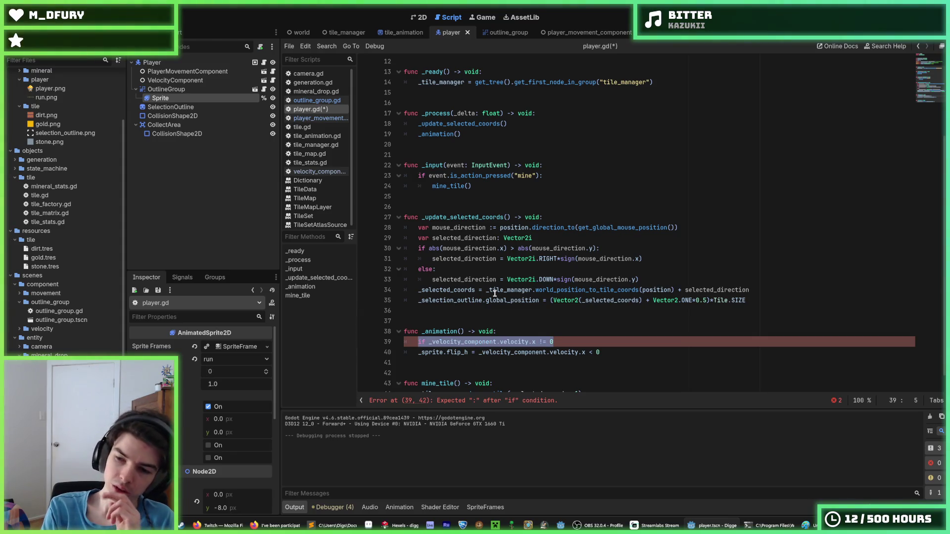
{"action": "key", "text": "BackSpace"}
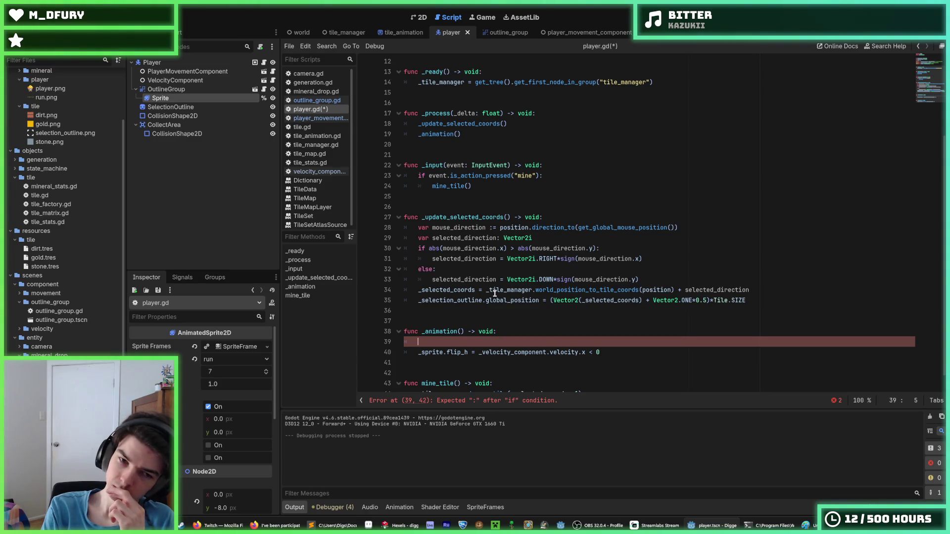
{"action": "key", "text": "ctrl+shift+k"}
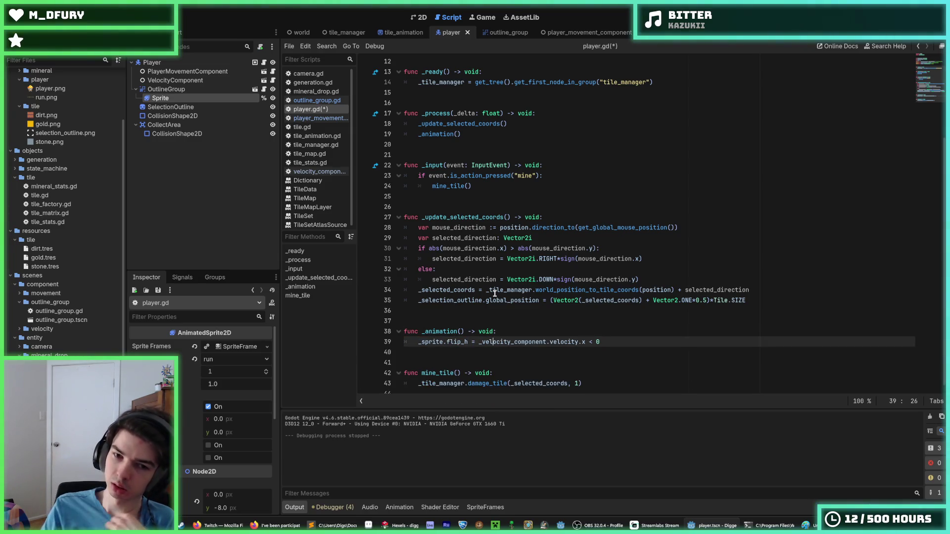
{"action": "left_click", "coordinate": [516, 329]}
{"action": "scroll", "coordinate": [520, 327], "scroll_direction": "up", "scroll_amount": 4}
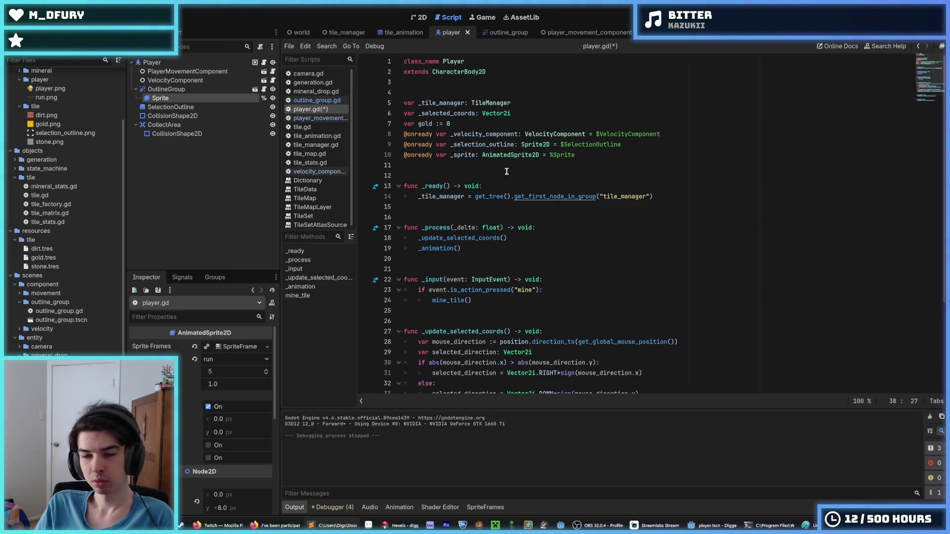
Step: Open walk.gd from the Walk state node in the PlayerMovementComponent scene
{"action": "left_click", "coordinate": [264, 74]}
{"action": "left_click", "coordinate": [264, 72]}
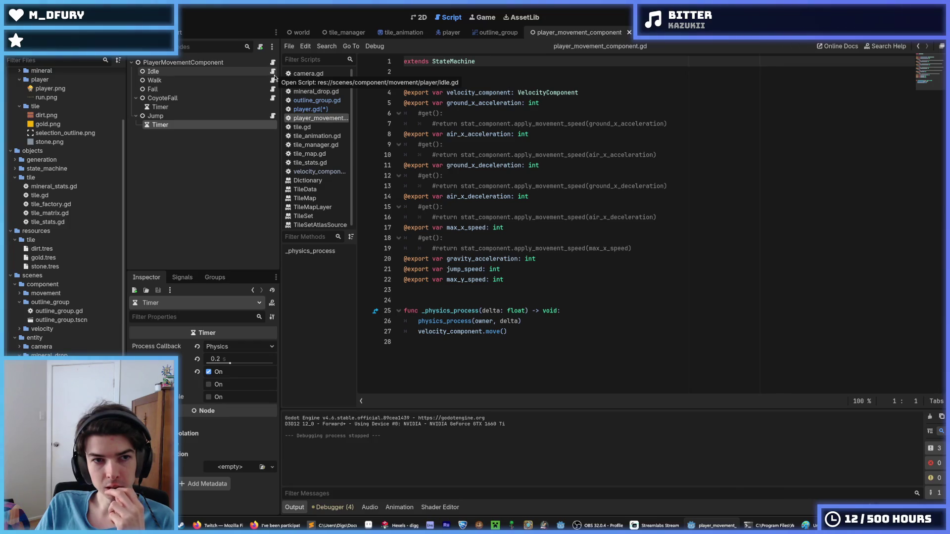
{"action": "left_click", "coordinate": [272, 80]}
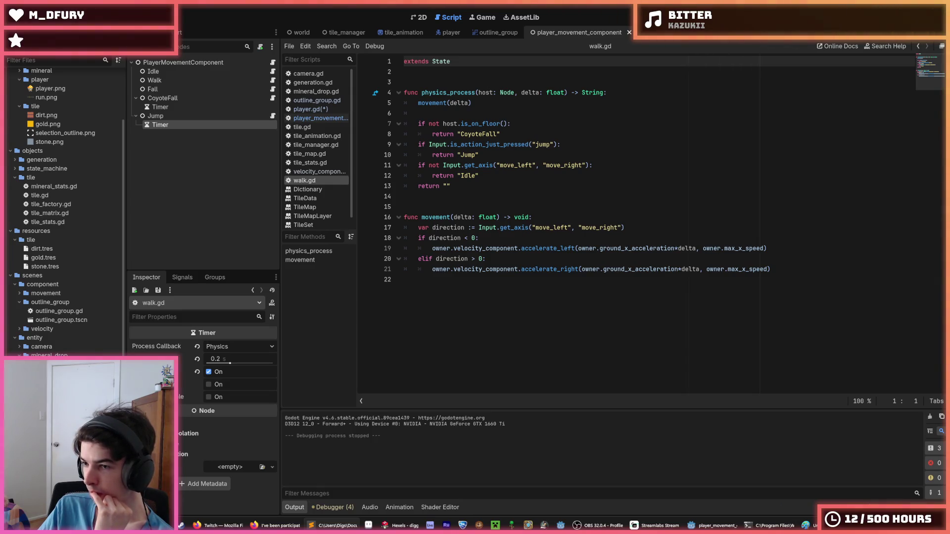
{"action": "left_click", "coordinate": [790, 271]}
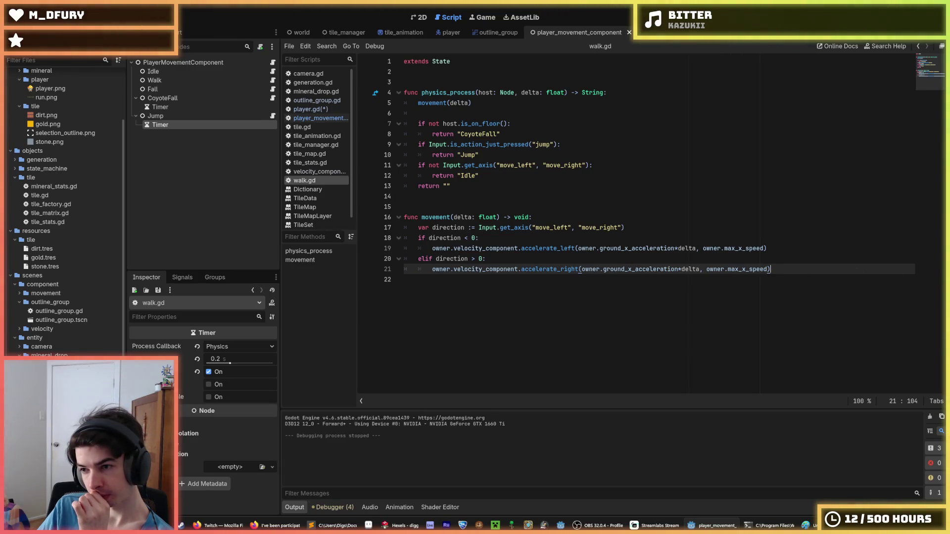
{"action": "key", "text": "alt+Tab"}
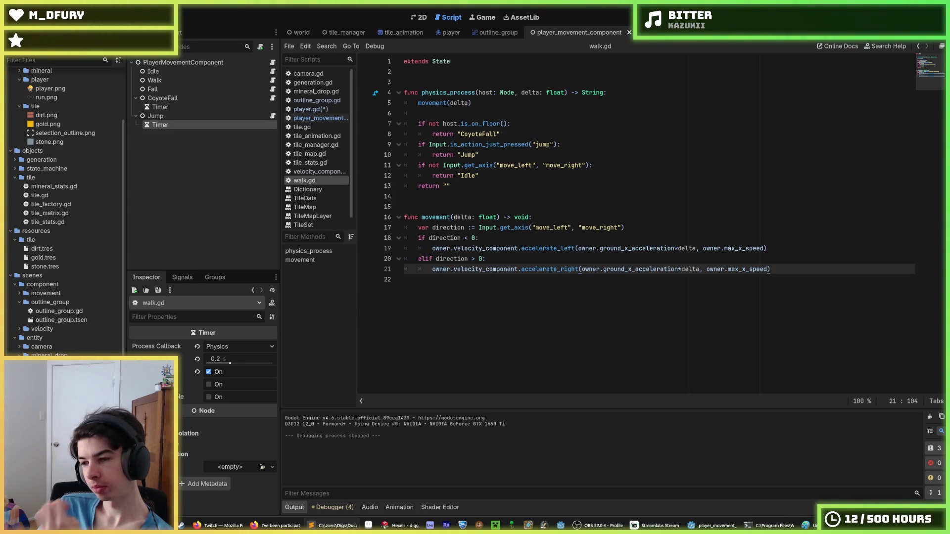
{"action": "key", "text": "alt+Tab"}
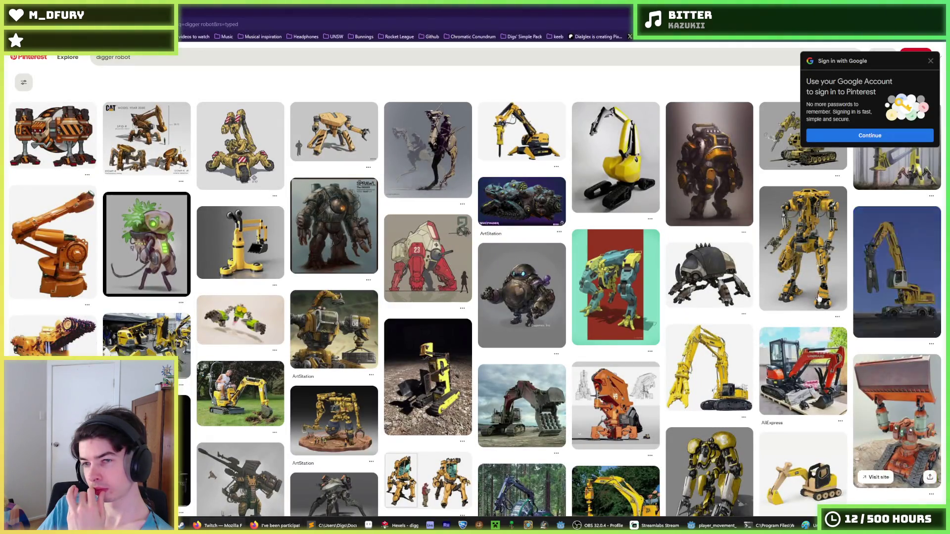
{"action": "key", "text": "alt+Tab"}
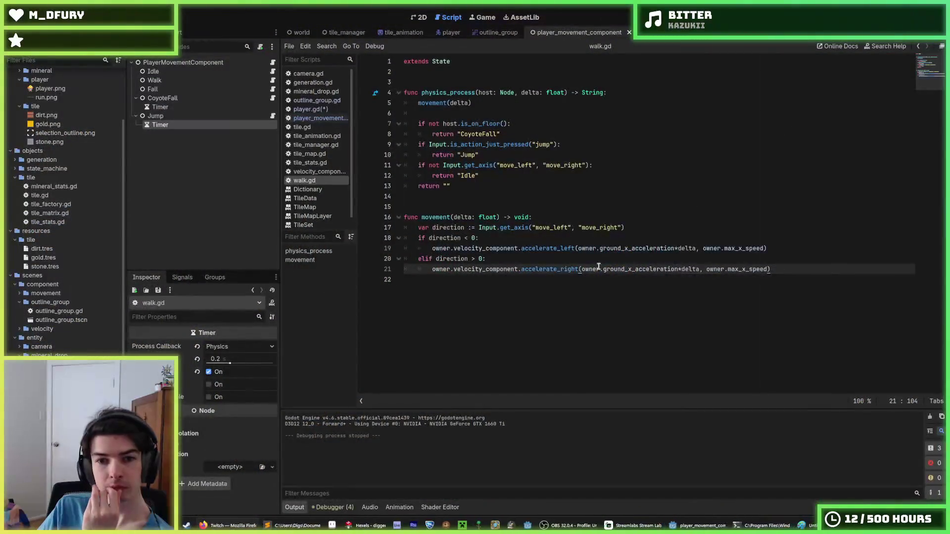
{"action": "left_click", "coordinate": [666, 299]}
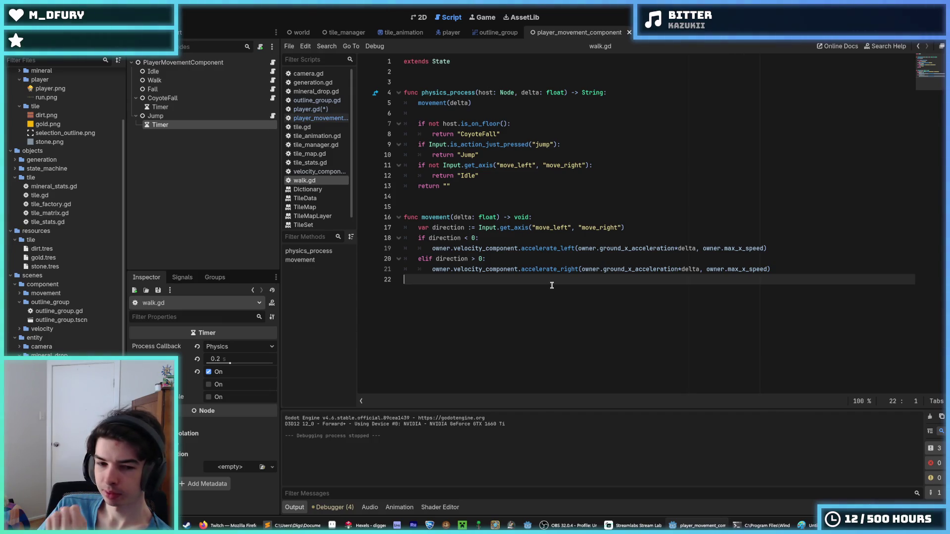
{"action": "left_click", "coordinate": [368, 526]}
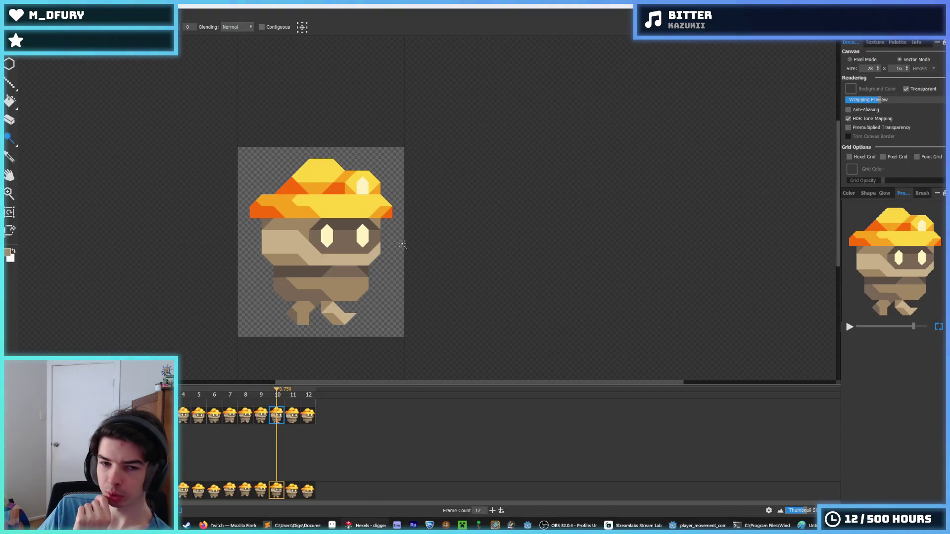
{"action": "key", "text": "alt+Tab"}
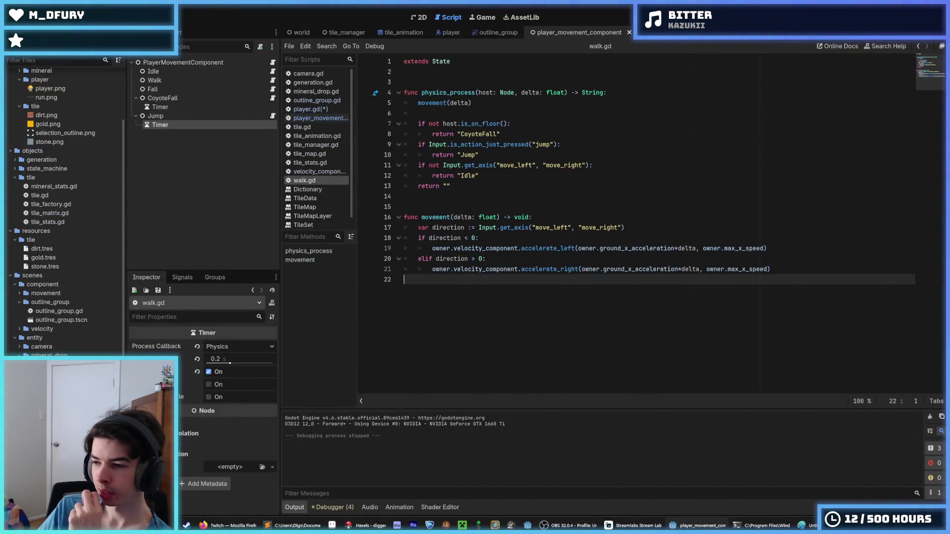
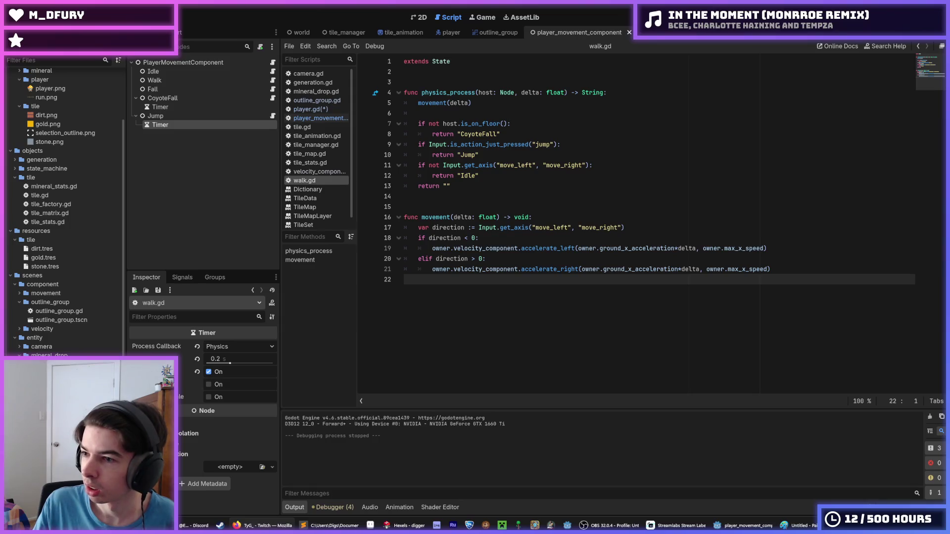
Step: Switch from the Godot walk.gd script to Firefox playing the League of Legends Twitch stream
{"action": "key", "text": "alt+Tab"}
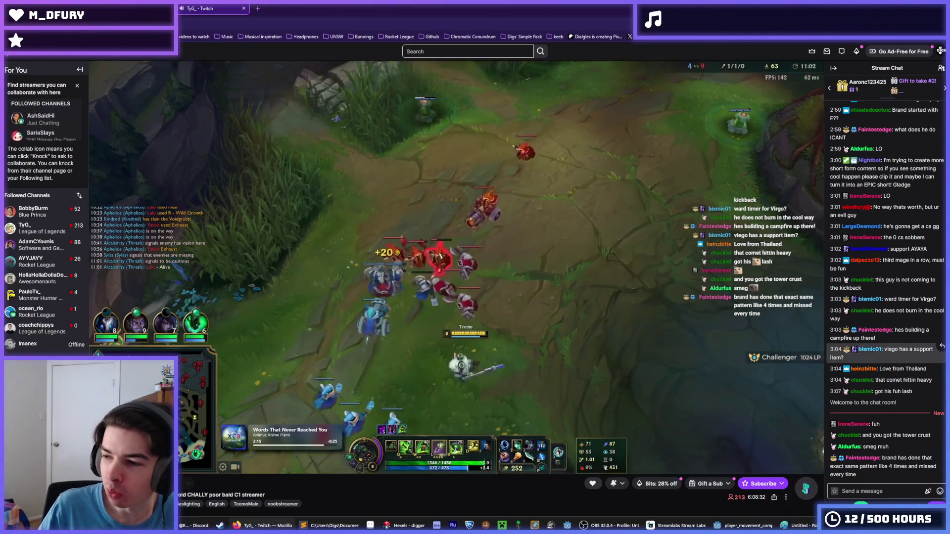
Step: Glance at the Twitch Stream Manager, then bring up YouTube Music playing 'In the Moment (Monrroe Remix)'
{"action": "key", "text": "ctrl+Tab"}
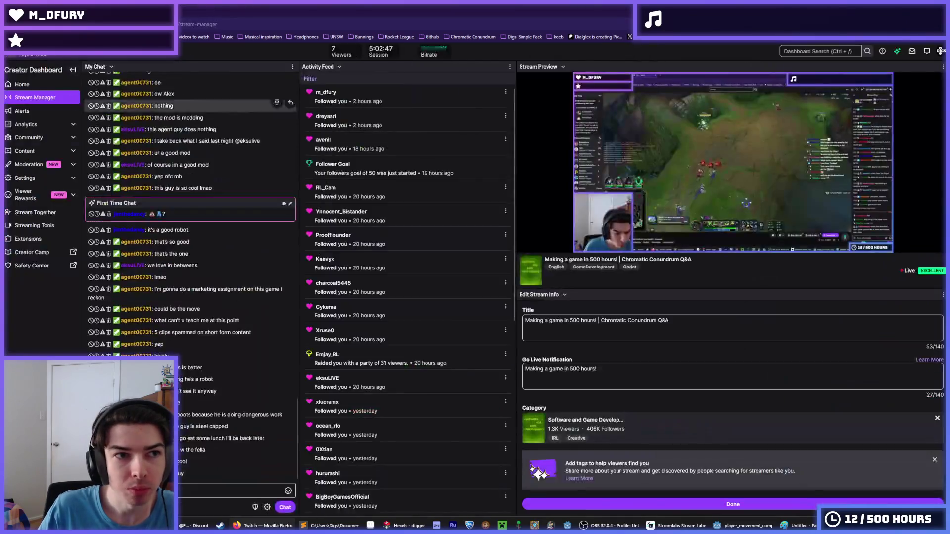
{"action": "key", "text": "alt+Tab"}
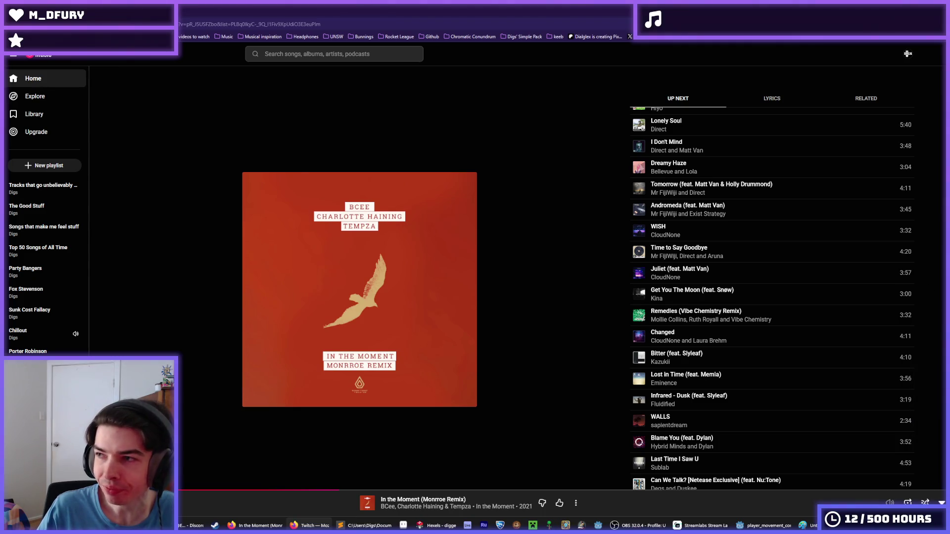
Step: Return from YouTube Music to the Twitch tab showing the League of Legends stream
{"action": "key", "text": "ctrl+Tab"}
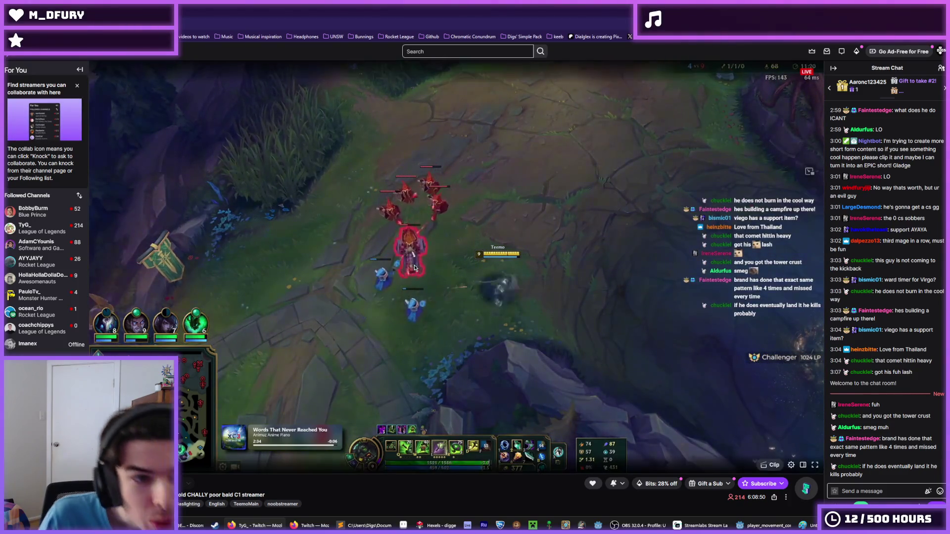
Step: Open a followed streamer's channel in a background tab and watch its Unity development stream
{"action": "middle_click", "coordinate": [71, 251]}
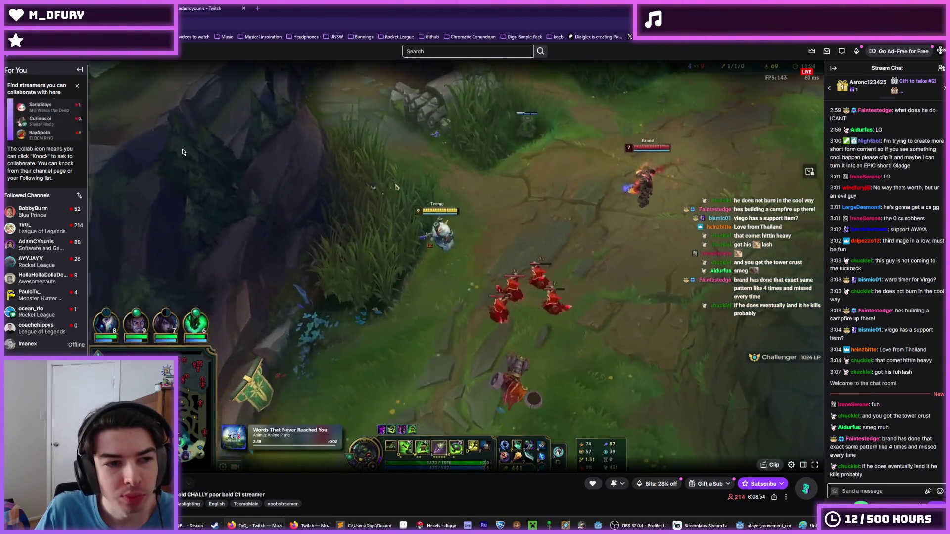
{"action": "key", "text": "ctrl+Tab"}
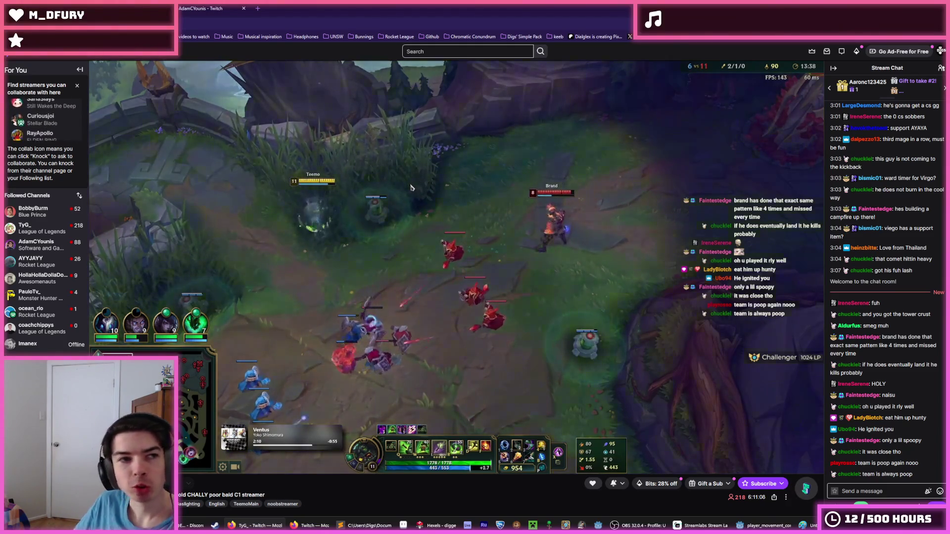
{"action": "key", "text": "ctrl+Tab"}
Step: Go back to the tab with the game developer's Unity Cheverton Dungeon Boss Room stream
{"action": "key", "text": "ctrl+shift+Tab"}
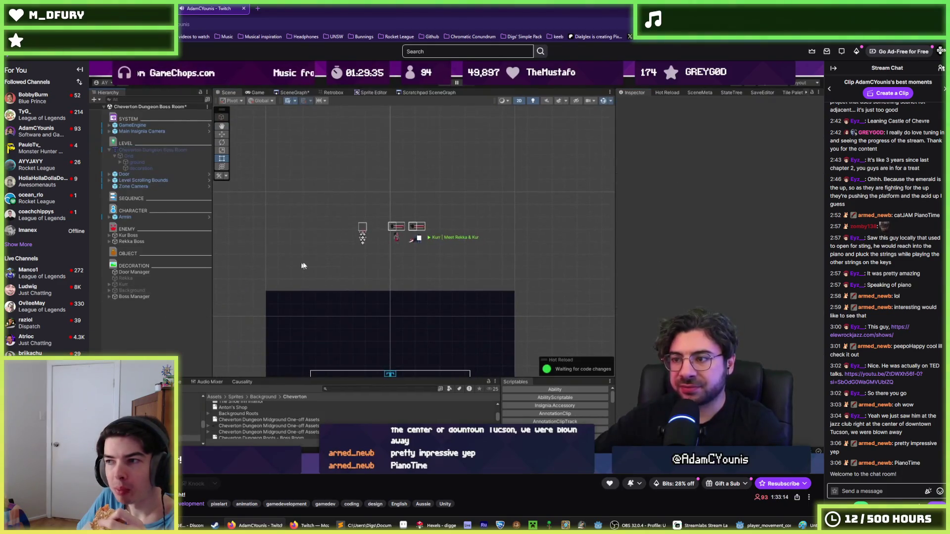
Step: Create a new item and add a component found by searching 'sprite r'
{"action": "right_click", "coordinate": [156, 320]}
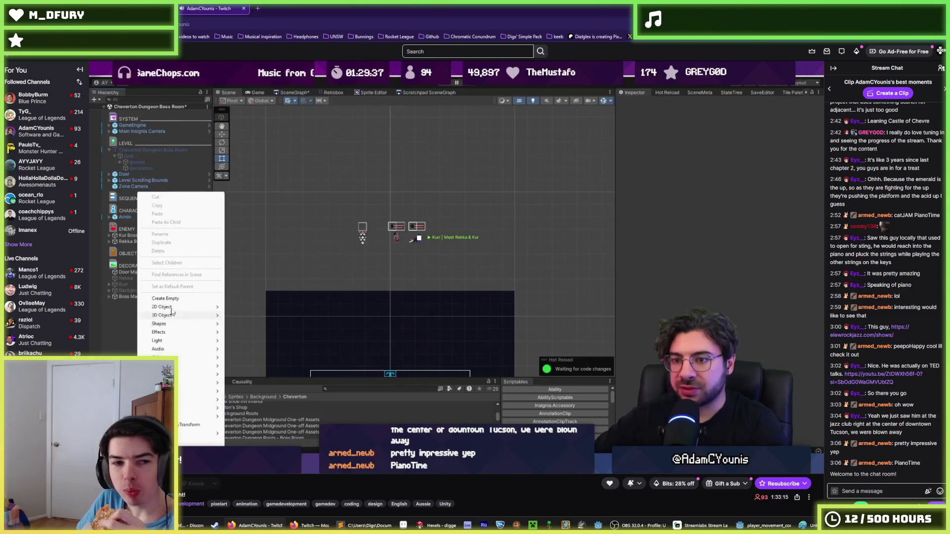
{"action": "left_click", "coordinate": [173, 312]}
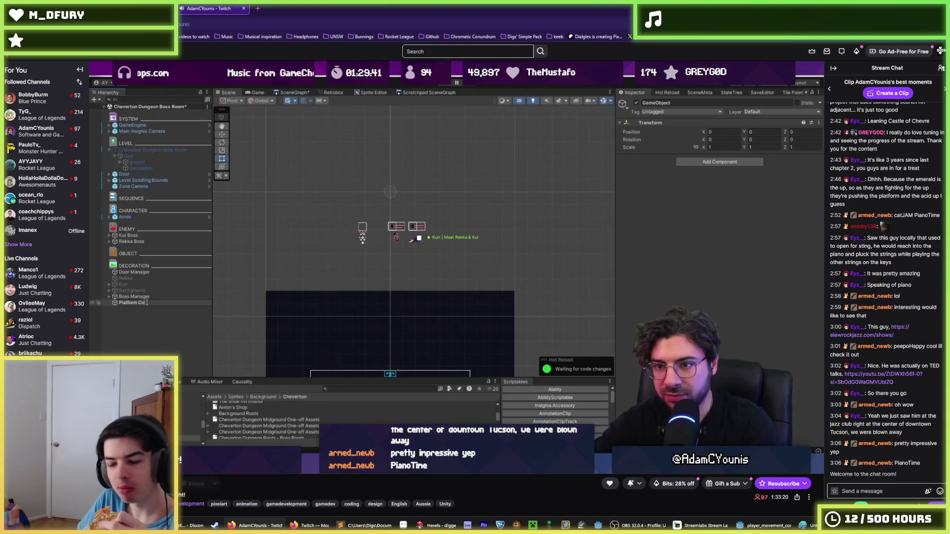
{"action": "key", "text": "Return"}
{"action": "left_click", "coordinate": [699, 162]}
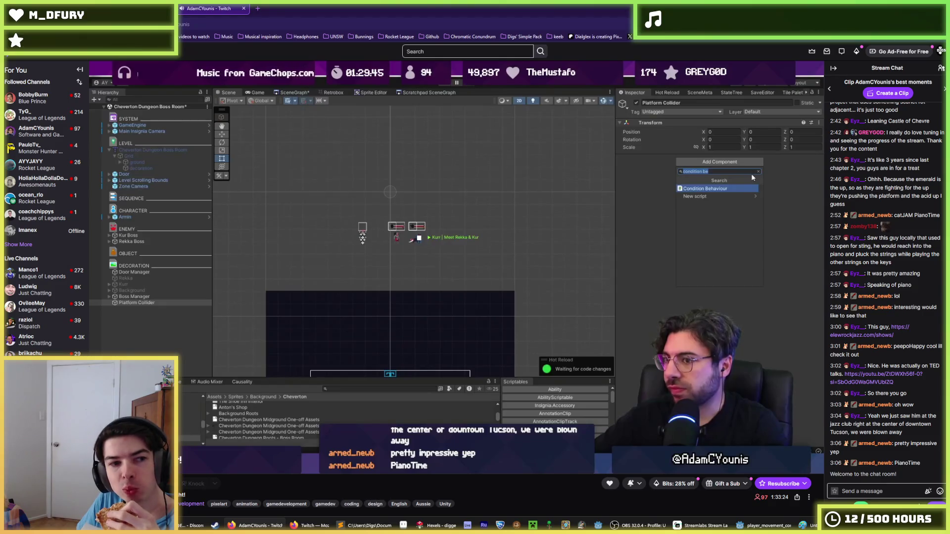
{"action": "type", "text": "sprite r"}
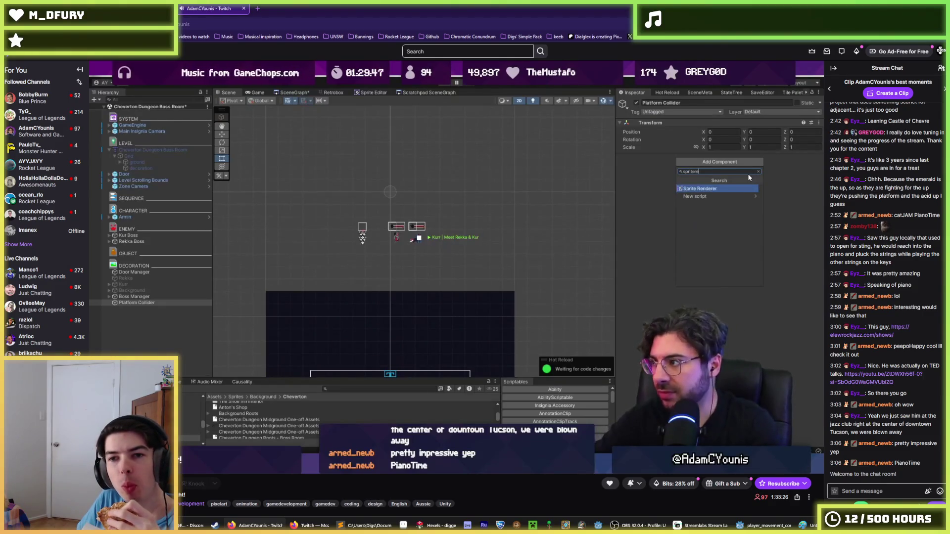
{"action": "key", "text": "Return"}
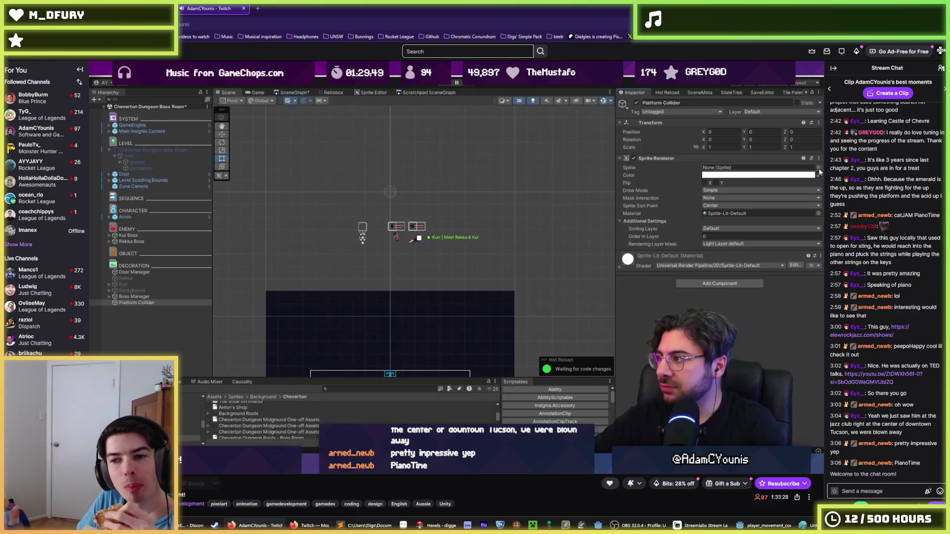
Step: Search for 'square', add a 'box' component, and drag the item into position
{"action": "left_click", "coordinate": [819, 168]}
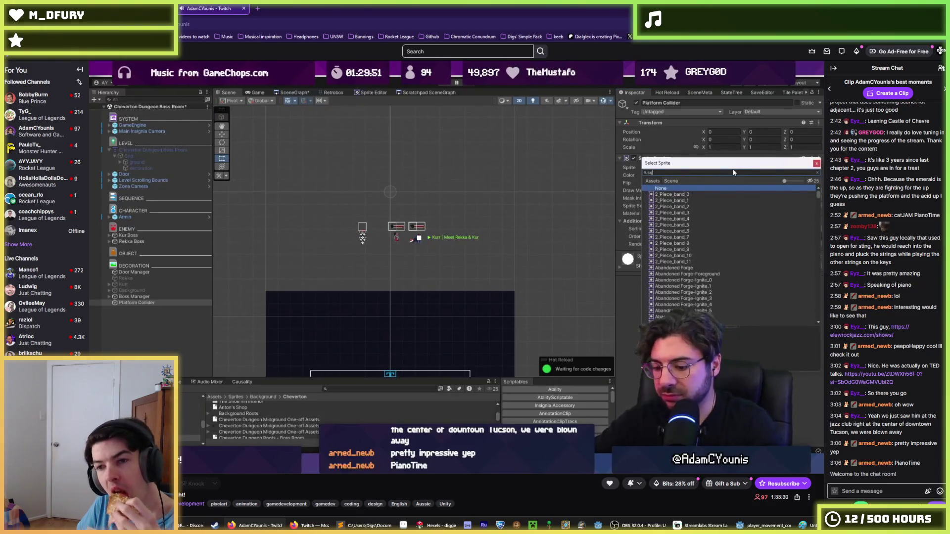
{"action": "type", "text": "square"}
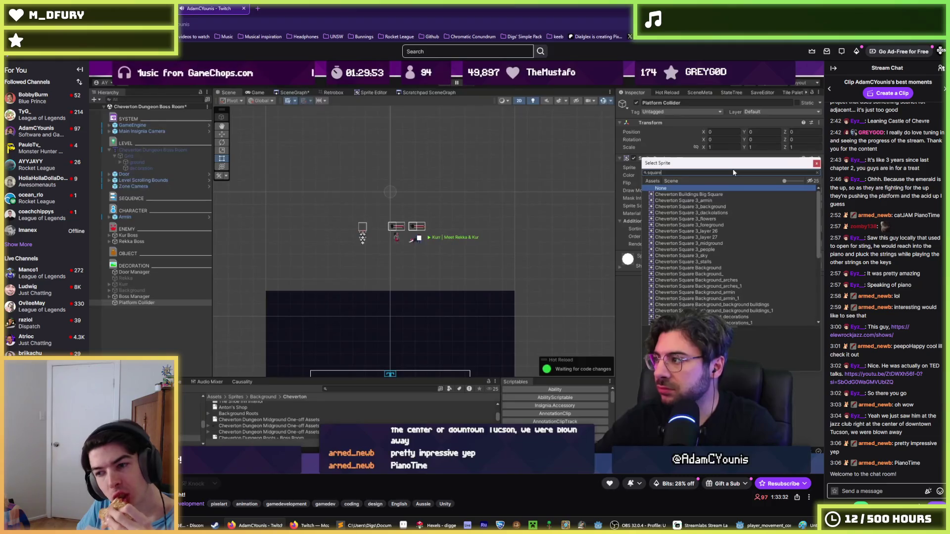
{"action": "scroll", "coordinate": [688, 271], "scroll_direction": "down", "scroll_amount": 10}
{"action": "double_click", "coordinate": [671, 308]}
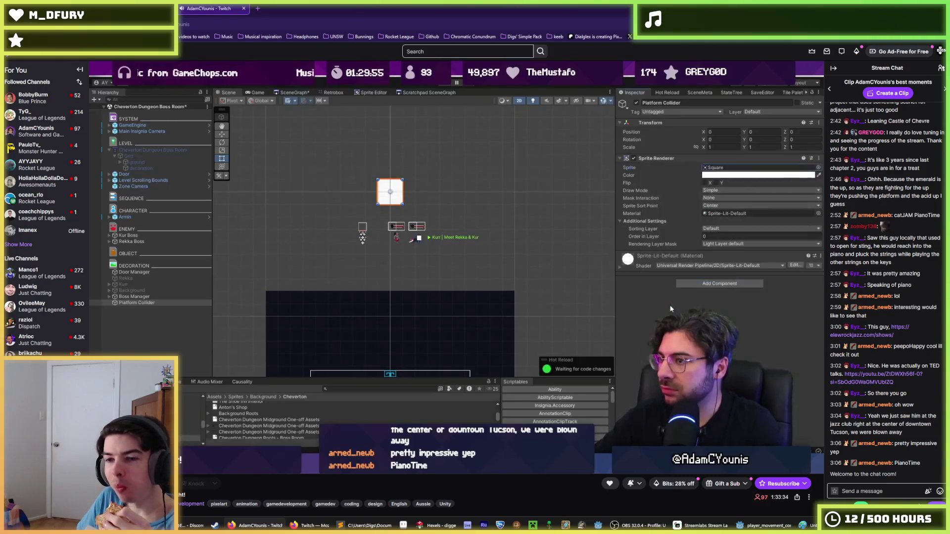
{"action": "type", "text": "boxco"}
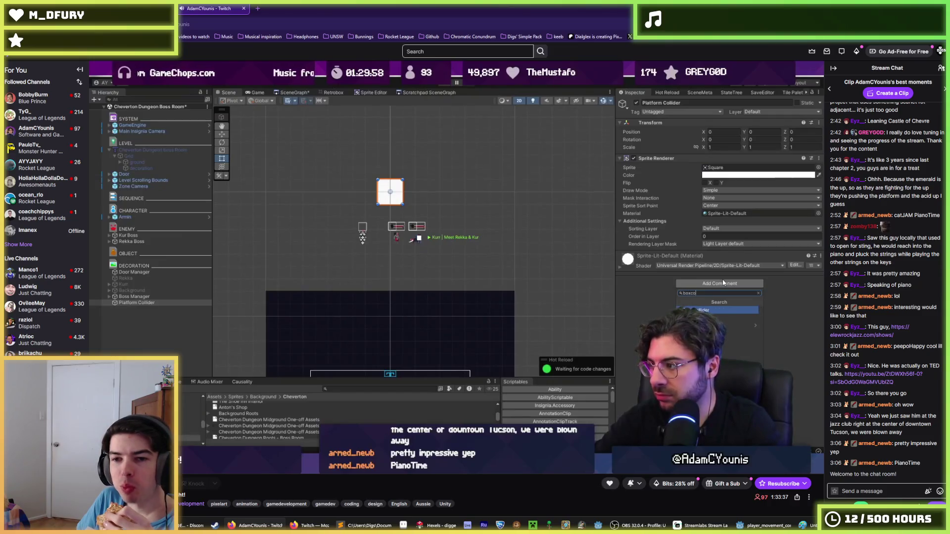
{"action": "key", "text": "Return"}
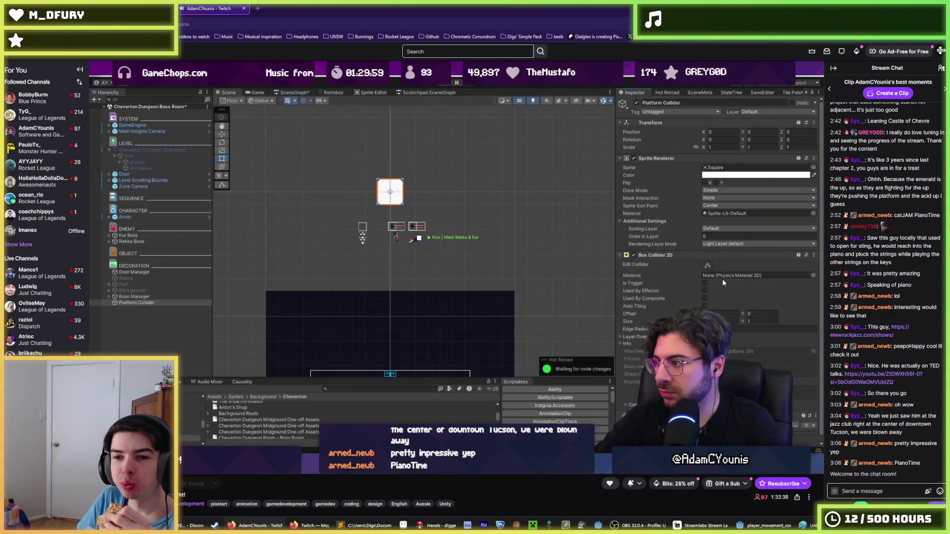
{"action": "left_click_drag", "start_coordinate": [401, 189], "coordinate": [465, 185]}
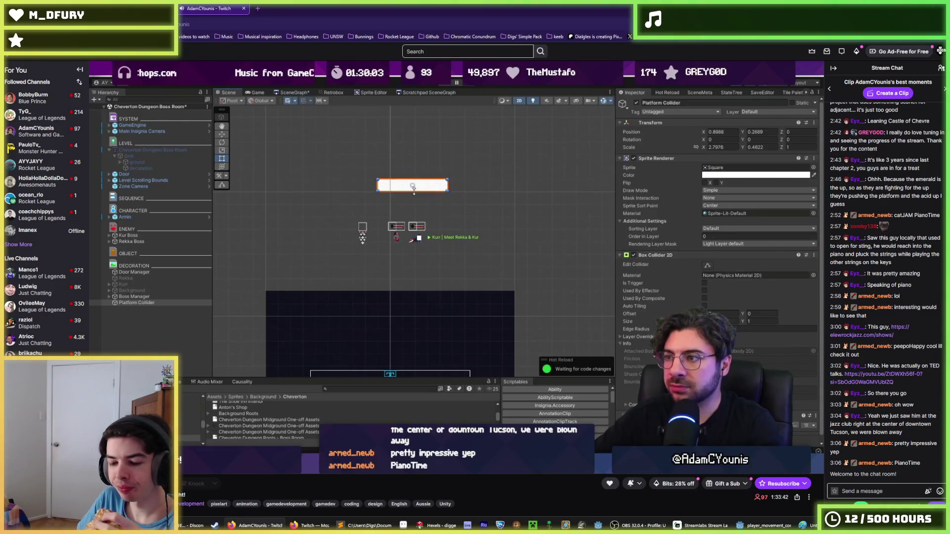
{"action": "left_click_drag", "start_coordinate": [418, 185], "coordinate": [398, 251]}
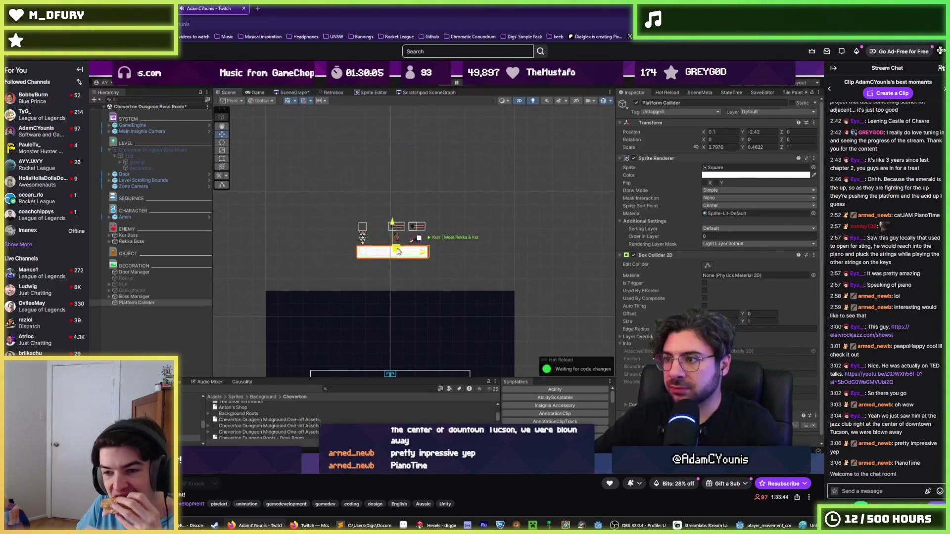
Step: Adjust further settings on the selection, then switch to the League of Legends stream
{"action": "scroll", "coordinate": [396, 253], "scroll_direction": "up", "scroll_amount": 2}
{"action": "scroll", "coordinate": [396, 253], "scroll_direction": "down", "scroll_amount": 3}
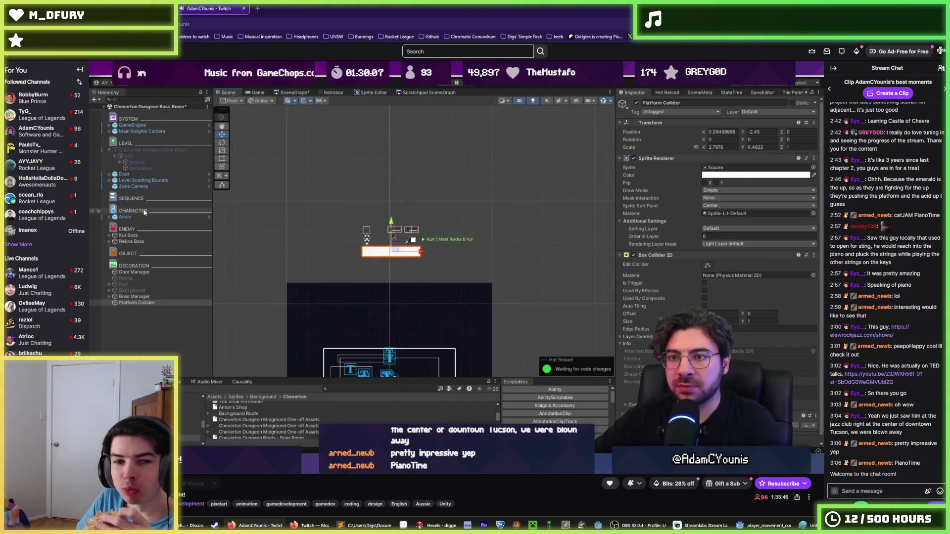
{"action": "left_click", "coordinate": [131, 291]}
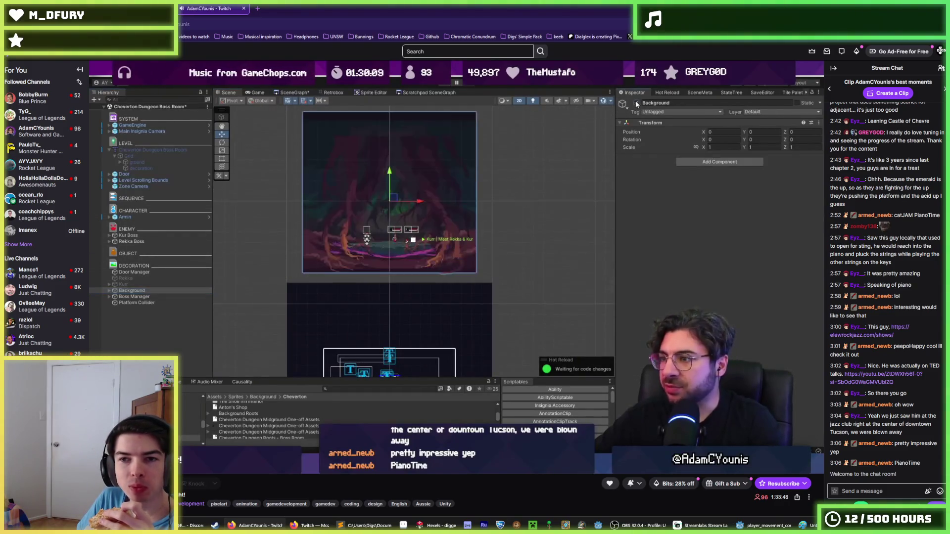
{"action": "key", "text": "shift+alt+a"}
{"action": "key", "text": "f"}
{"action": "left_click", "coordinate": [147, 302]}
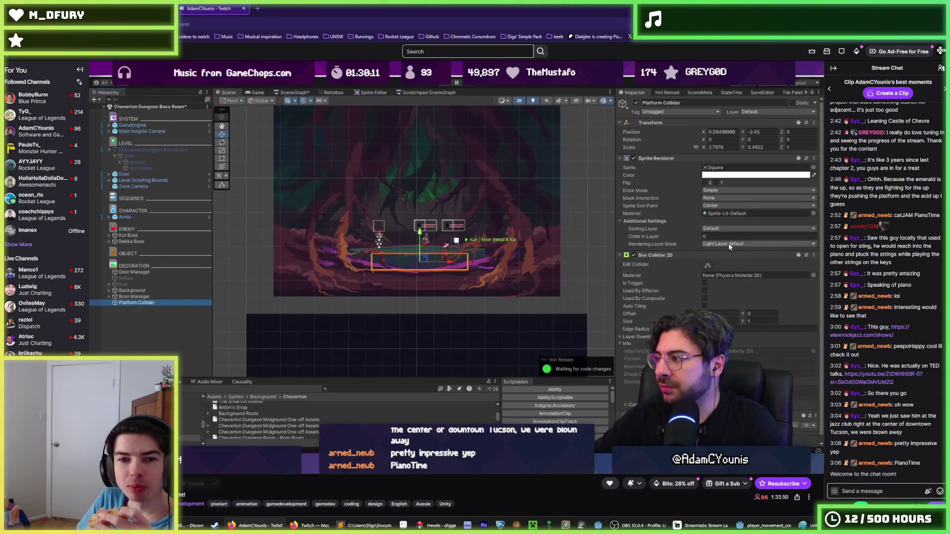
{"action": "left_click", "coordinate": [718, 229]}
{"action": "left_click", "coordinate": [725, 279]}
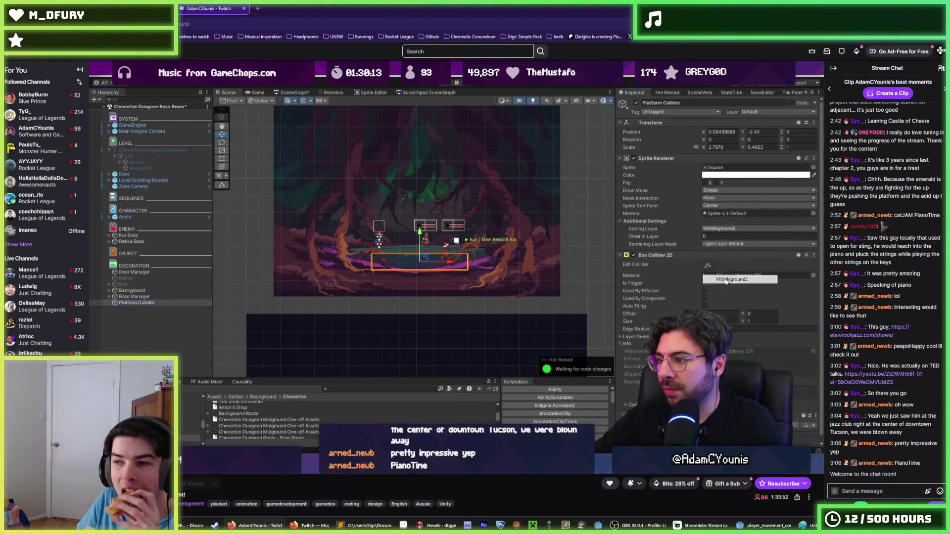
{"action": "scroll", "coordinate": [498, 244], "scroll_direction": "up", "scroll_amount": 3}
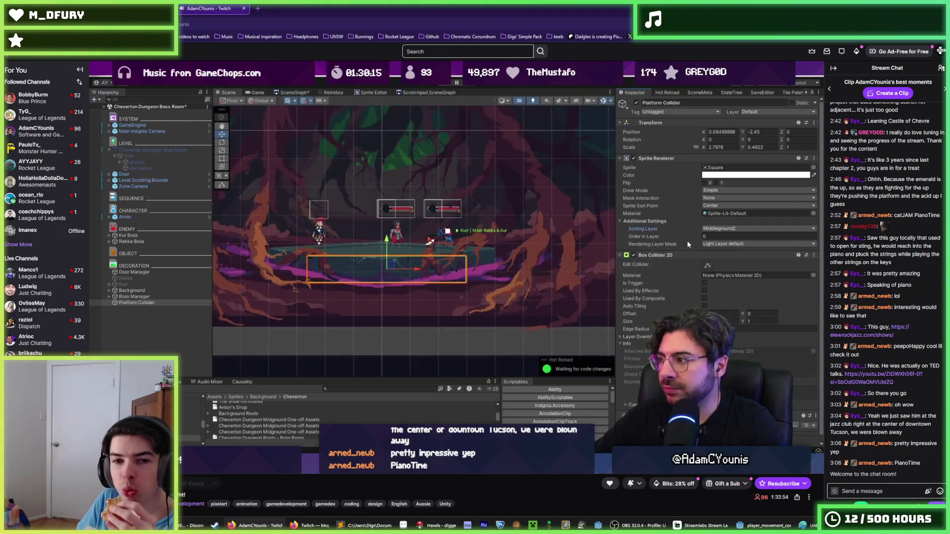
{"action": "left_click_drag", "start_coordinate": [688, 244], "coordinate": [689, 239]}
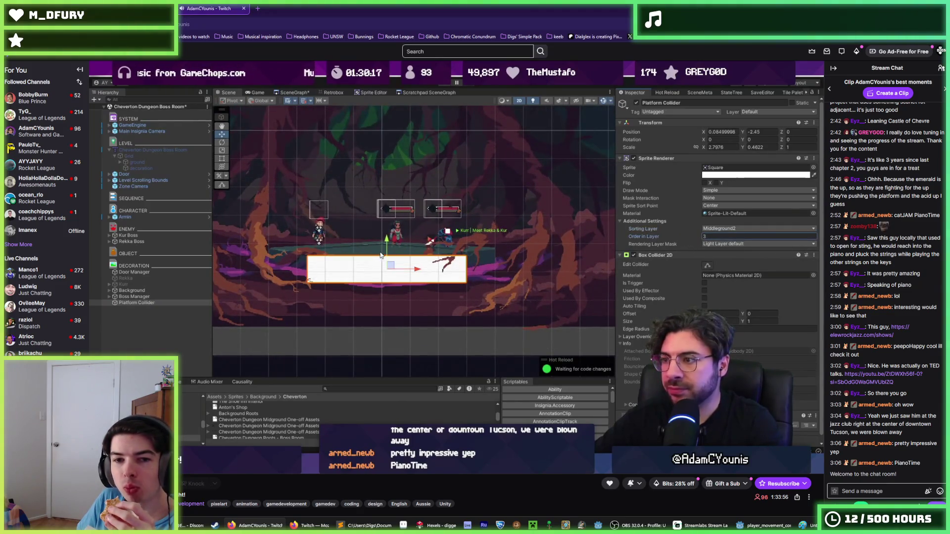
{"action": "left_click", "coordinate": [173, 303]}
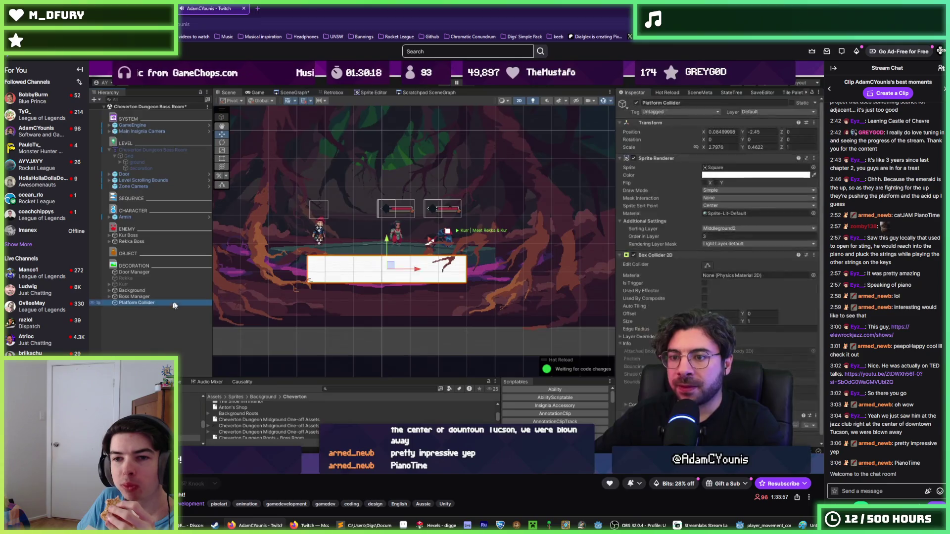
{"action": "left_click", "coordinate": [465, 270]}
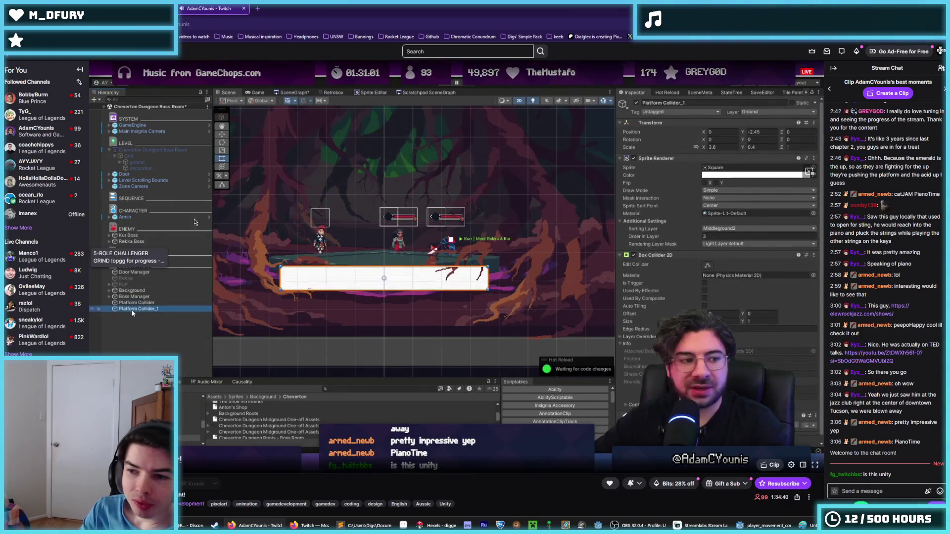
{"action": "left_click", "coordinate": [25, 115]}
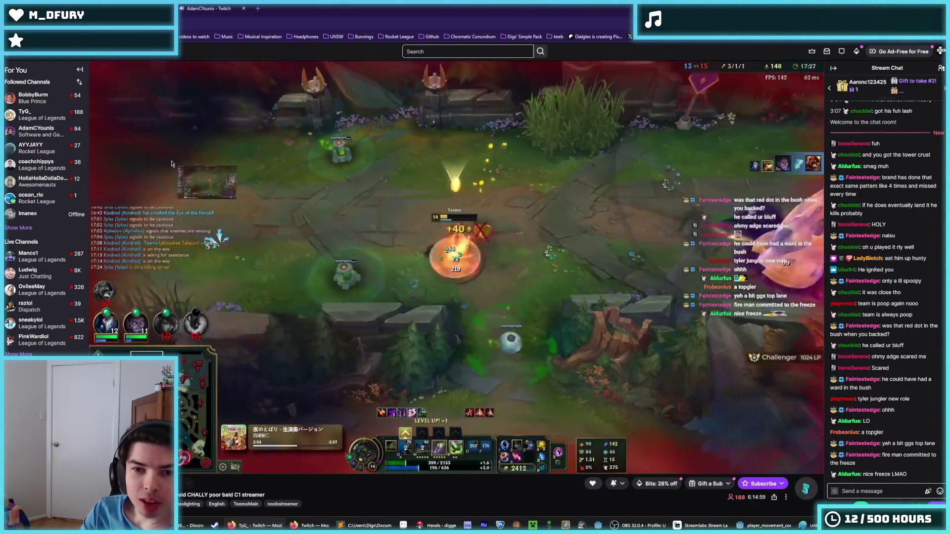
Step: Tile the League stream left and the Unity stream right, League stream in theatre mode
{"action": "key", "text": "super+Left"}
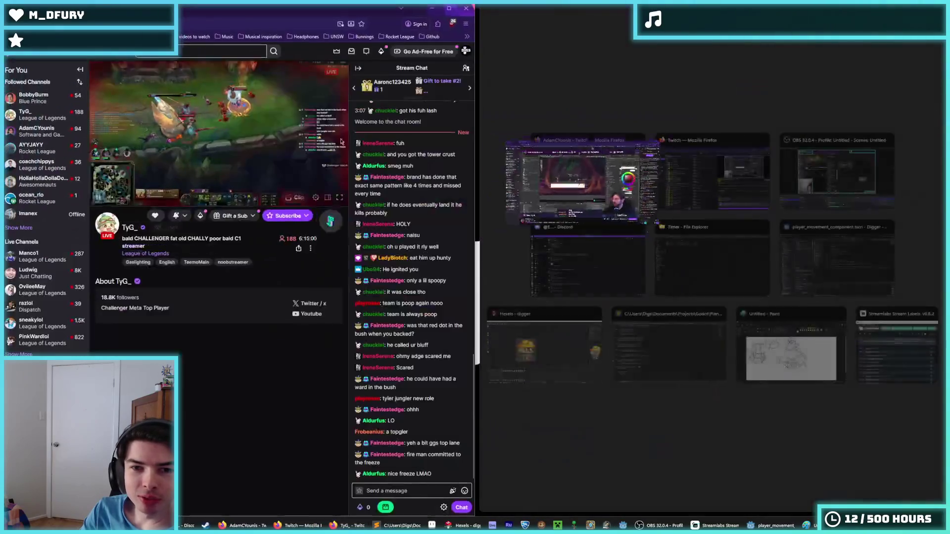
{"action": "left_click", "coordinate": [592, 199]}
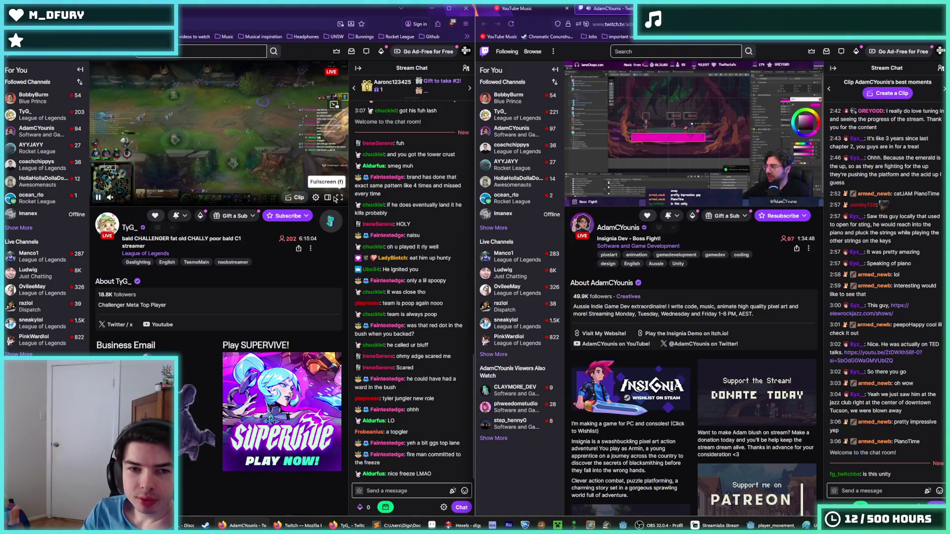
{"action": "left_click", "coordinate": [328, 198]}
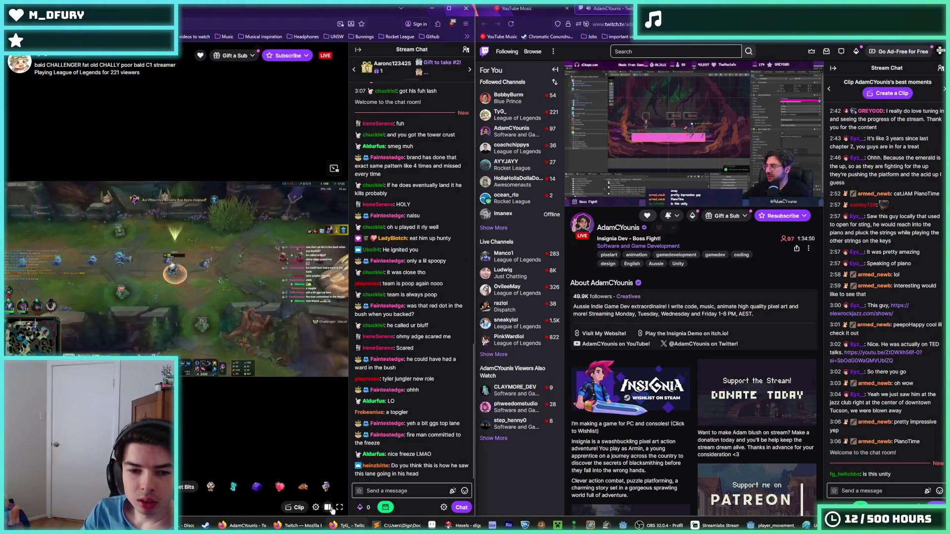
Step: Put the game-development stream in theatre mode as well and watch both streams
{"action": "left_click", "coordinate": [801, 200]}
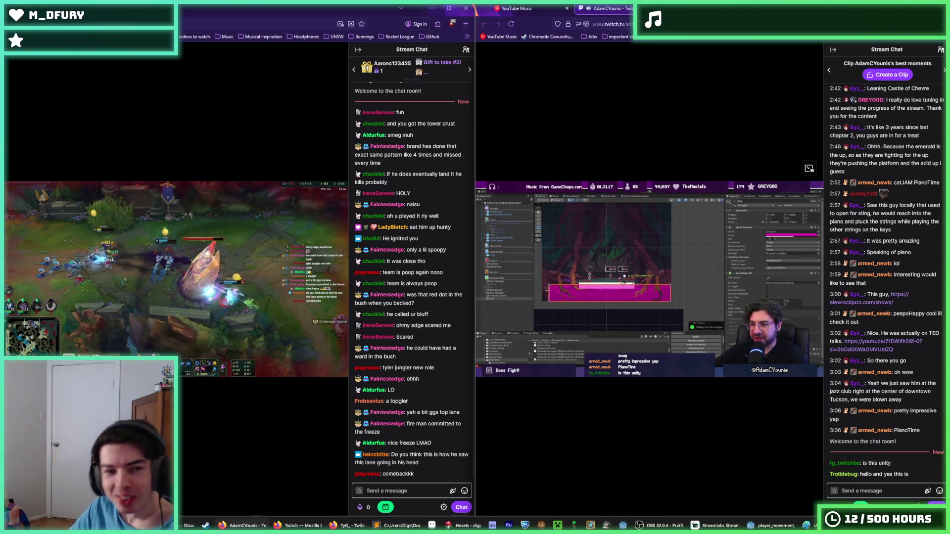
{"action": "mouse_move", "coordinate": [196, 282]}
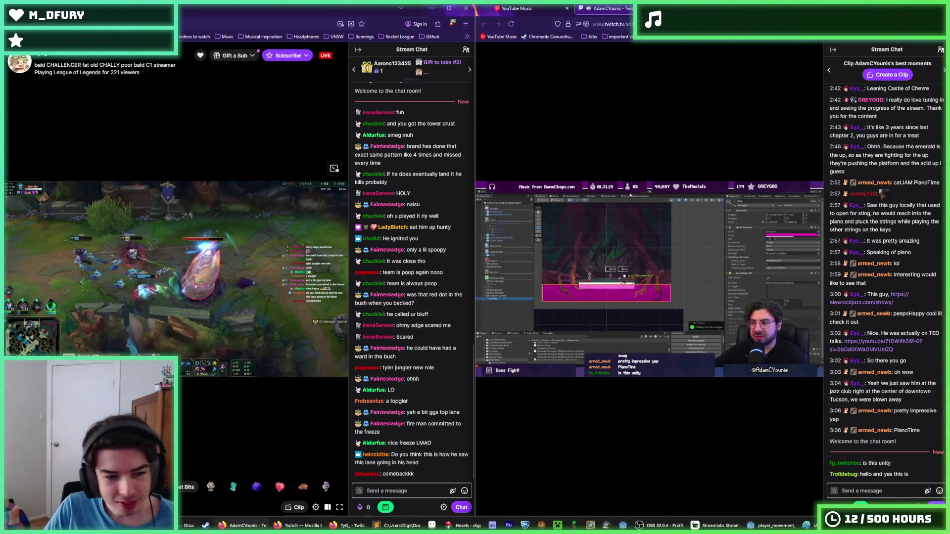
{"action": "mouse_move", "coordinate": [586, 434]}
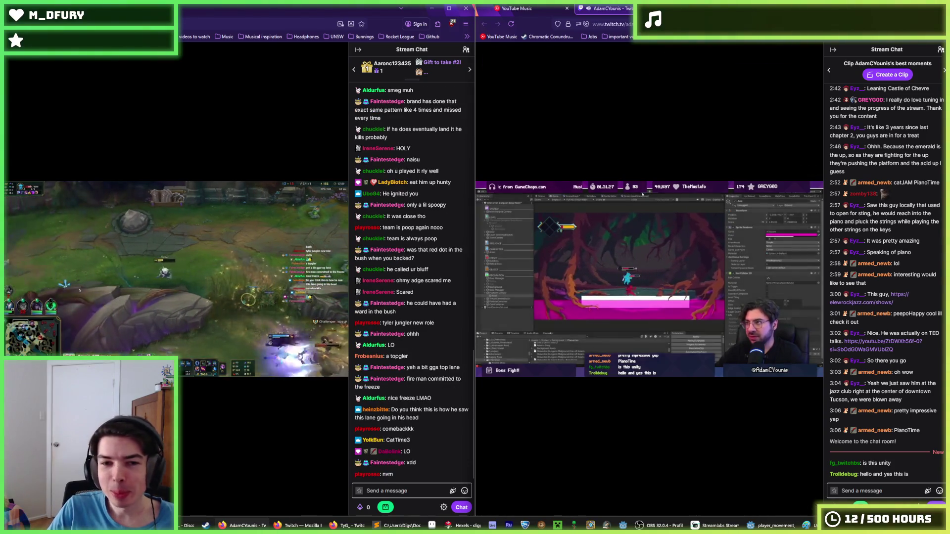
{"action": "mouse_move", "coordinate": [256, 315]}
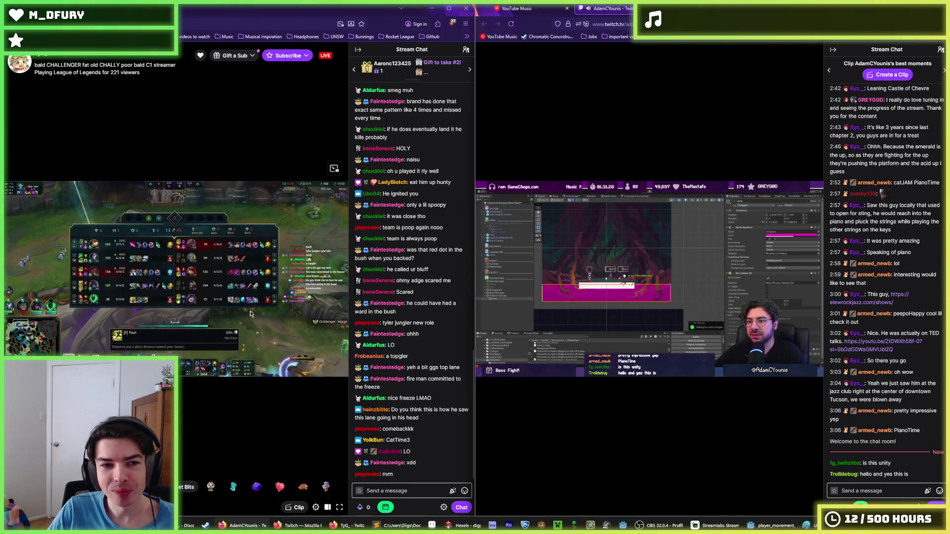
{"action": "mouse_move", "coordinate": [601, 360]}
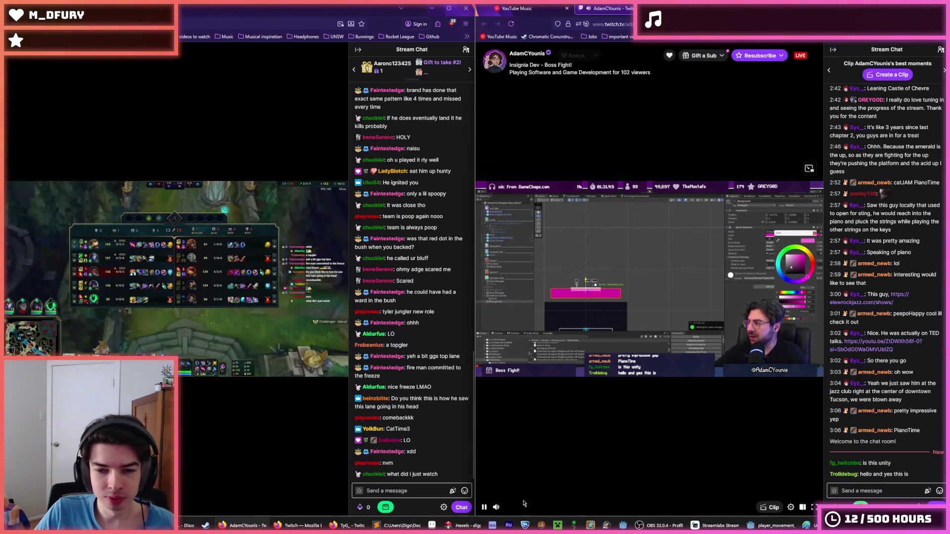
{"action": "mouse_move", "coordinate": [163, 161]}
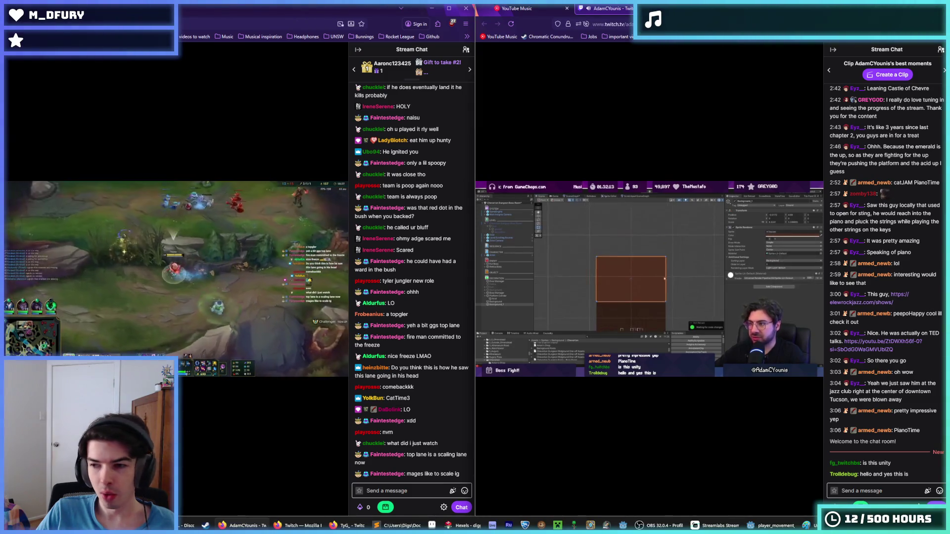
{"action": "mouse_move", "coordinate": [625, 437]}
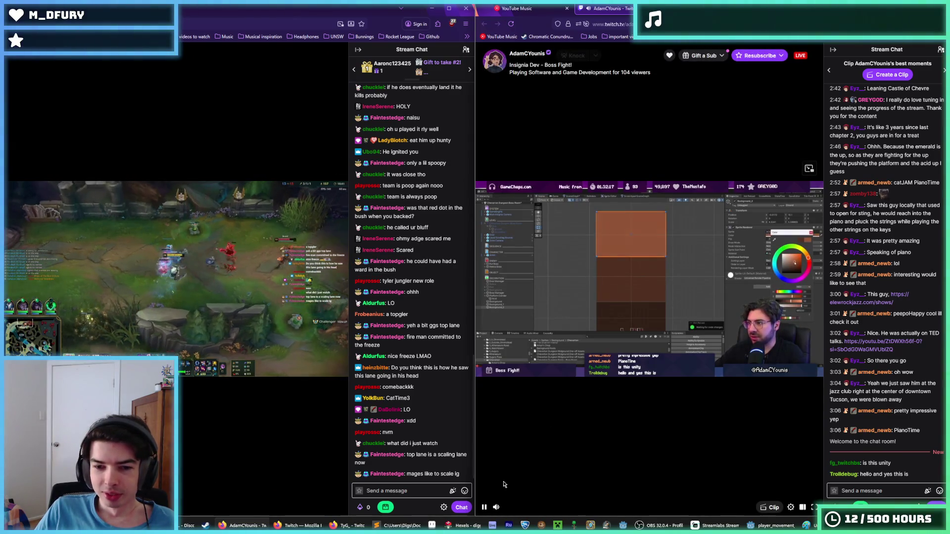
{"action": "mouse_move", "coordinate": [498, 507]}
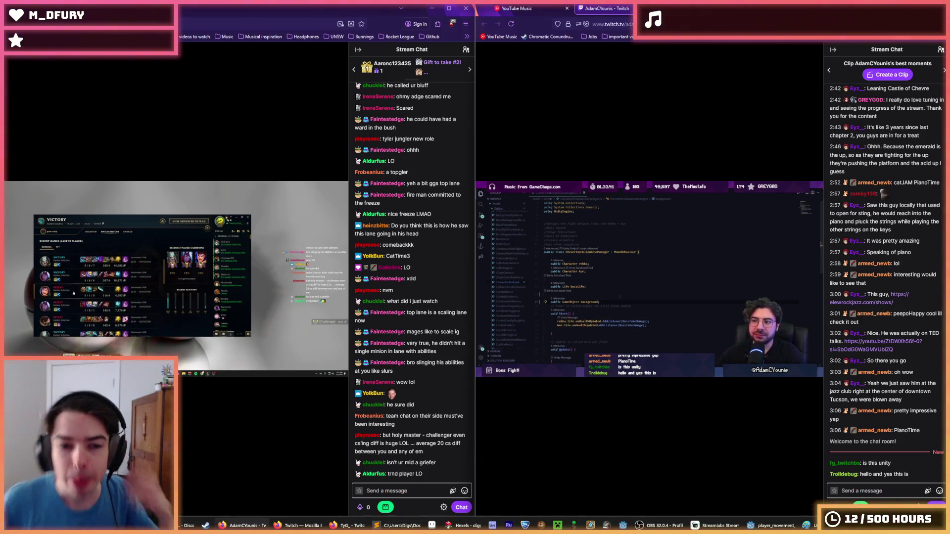
{"action": "mouse_move", "coordinate": [236, 201]}
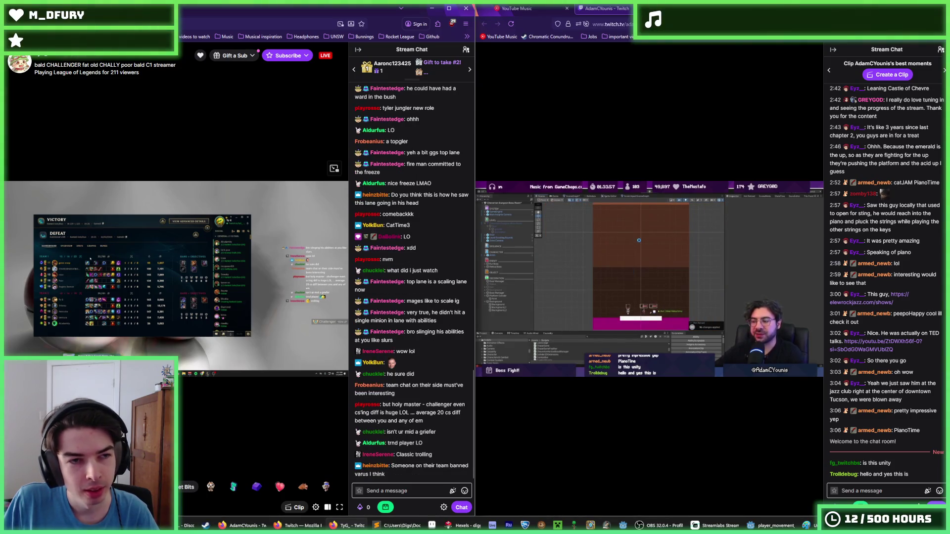
Step: Put away the stream window, minimise the music browser, and bring up the Hexels miner animation
{"action": "left_click", "coordinate": [432, 9]}
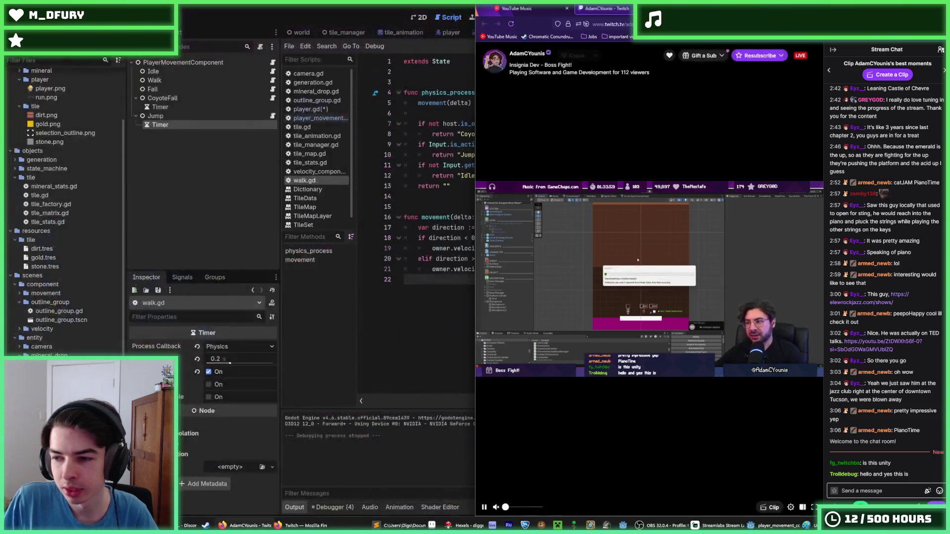
{"action": "left_click", "coordinate": [517, 8]}
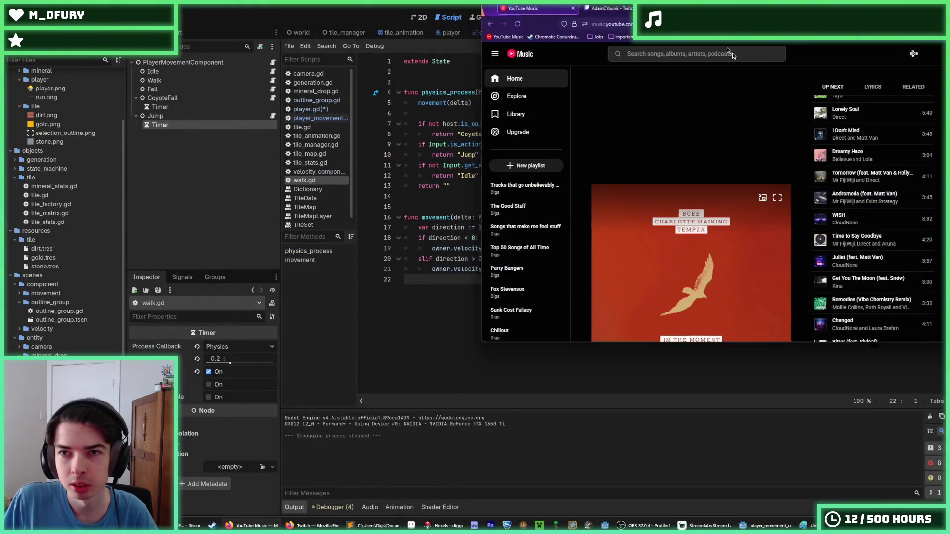
{"action": "left_click", "coordinate": [905, 8]}
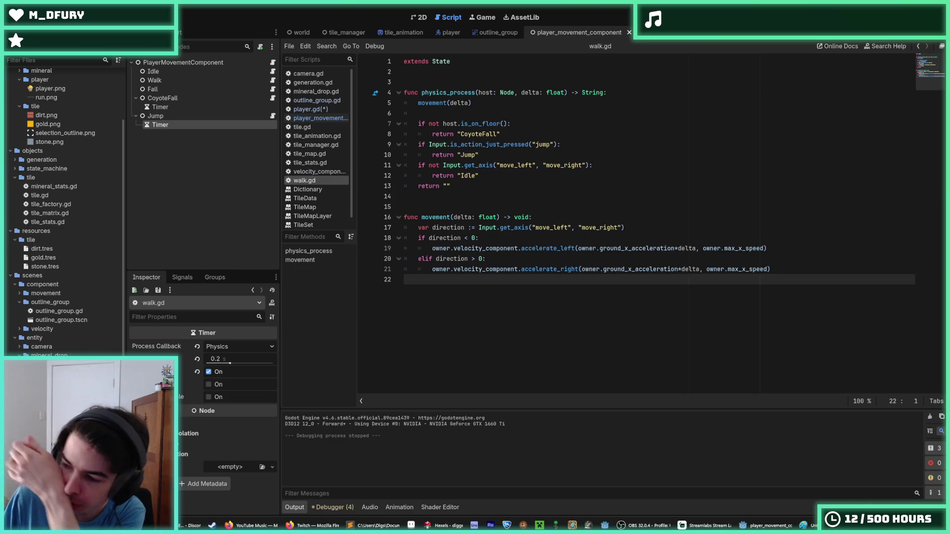
{"action": "key", "text": "alt+Tab"}
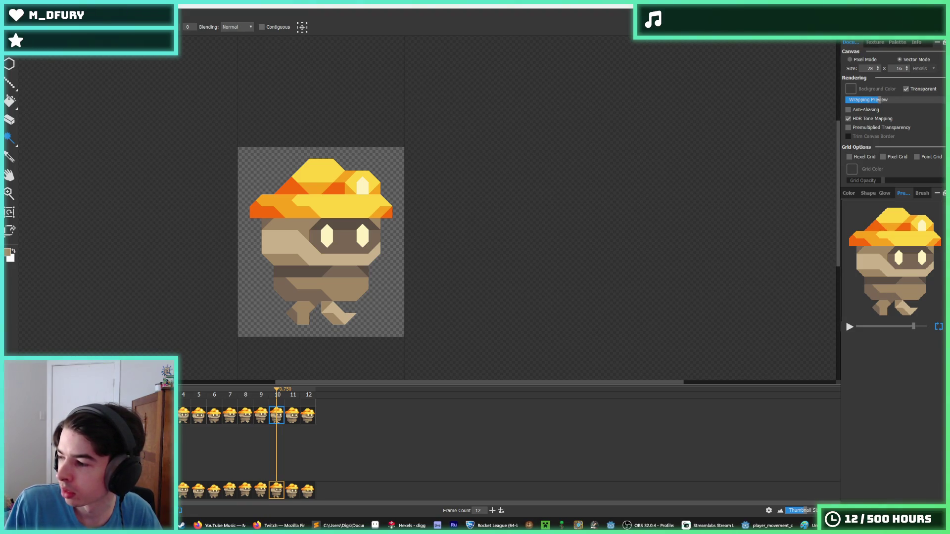
Step: Leave Hexels as Rocket League launches with its Psyonix splash screen
{"action": "key", "text": "alt+Tab"}
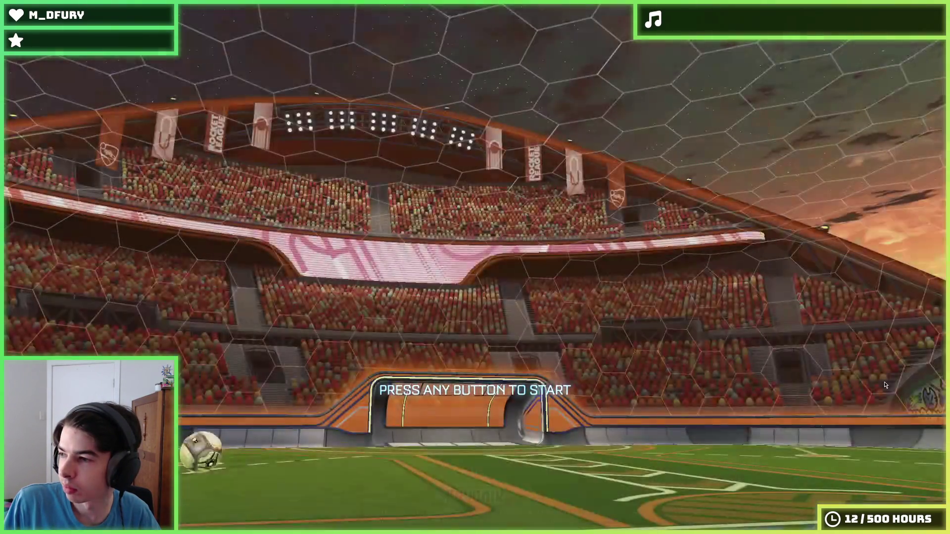
Step: Skip the title screen and News Update, then launch Free Play from Play > Training
{"action": "left_click", "coordinate": [884, 384]}
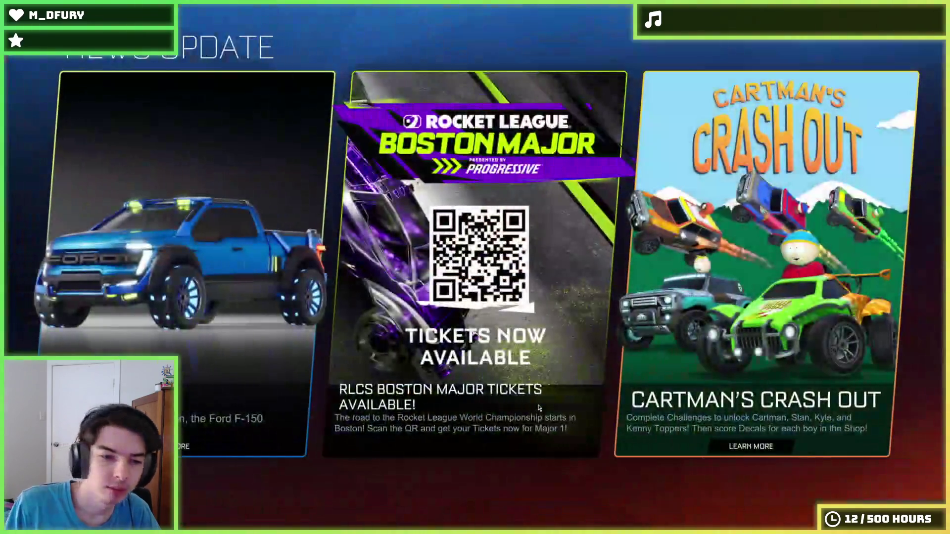
{"action": "key", "text": "Escape"}
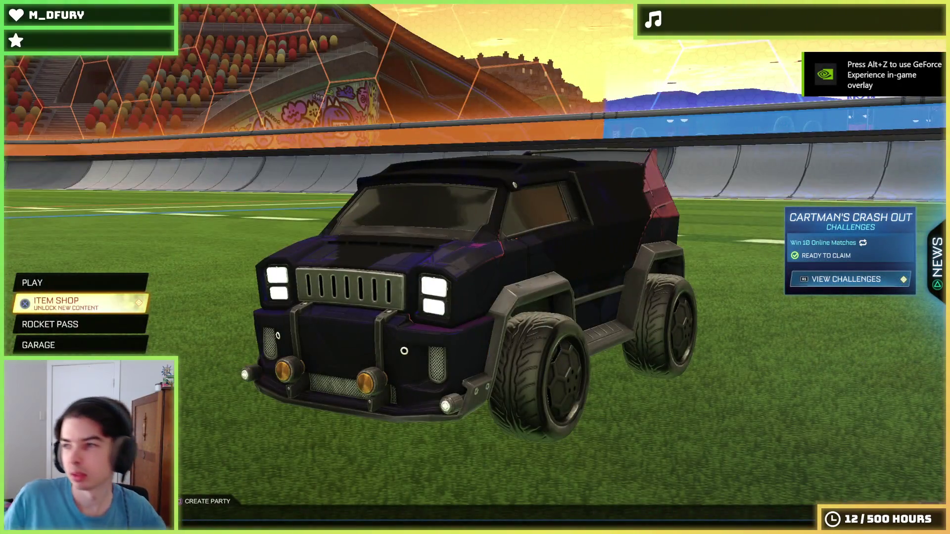
{"action": "key", "text": "Up"}
{"action": "key", "text": "Return"}
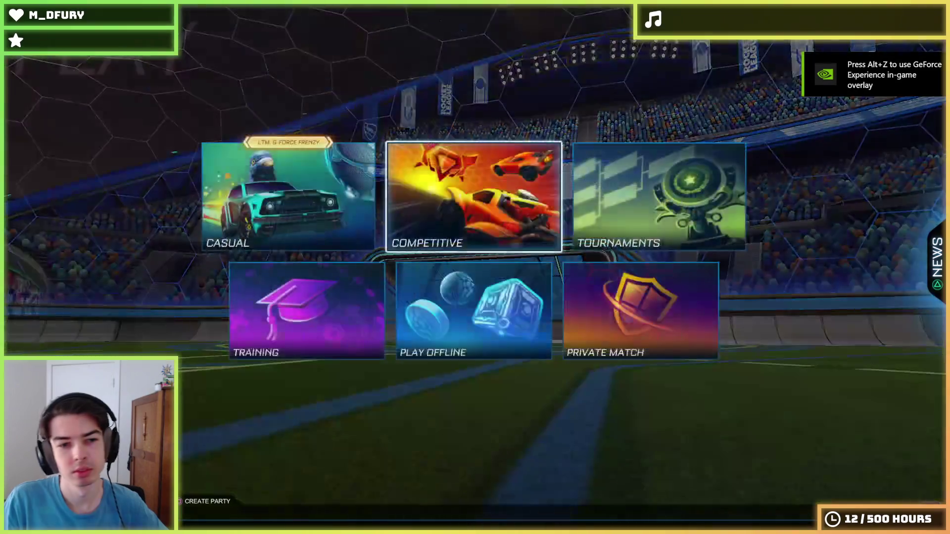
{"action": "key", "text": "Down"}
{"action": "key", "text": "Left"}
{"action": "key", "text": "Return"}
{"action": "key", "text": "Return"}
{"action": "key", "text": "Return"}
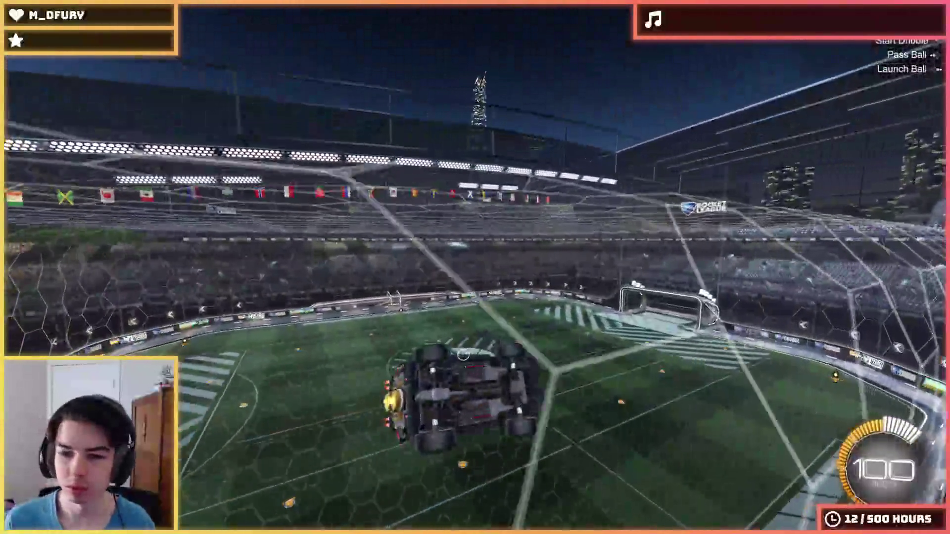
Step: Pause Free Play and bring up the Settings menu at the Interface tab
{"action": "key", "text": "Escape"}
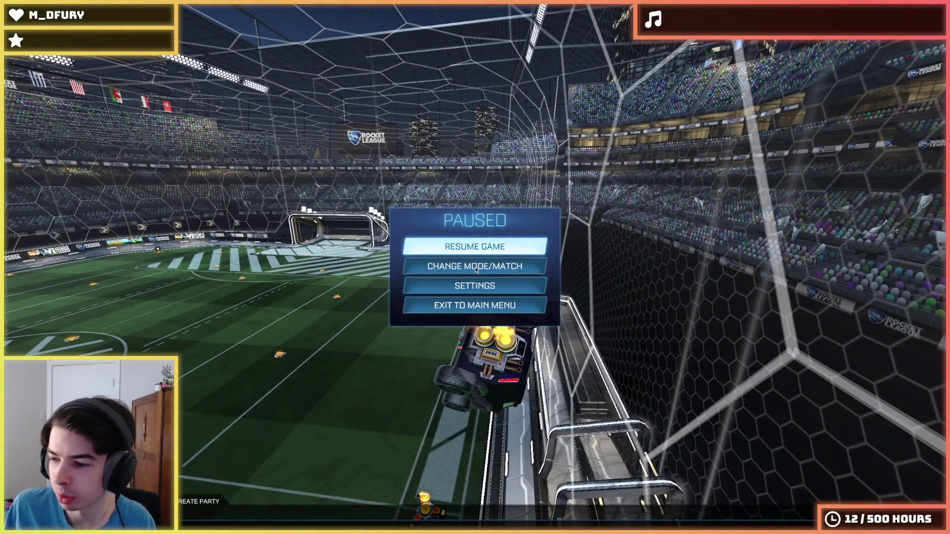
{"action": "key", "text": "alt+Tab"}
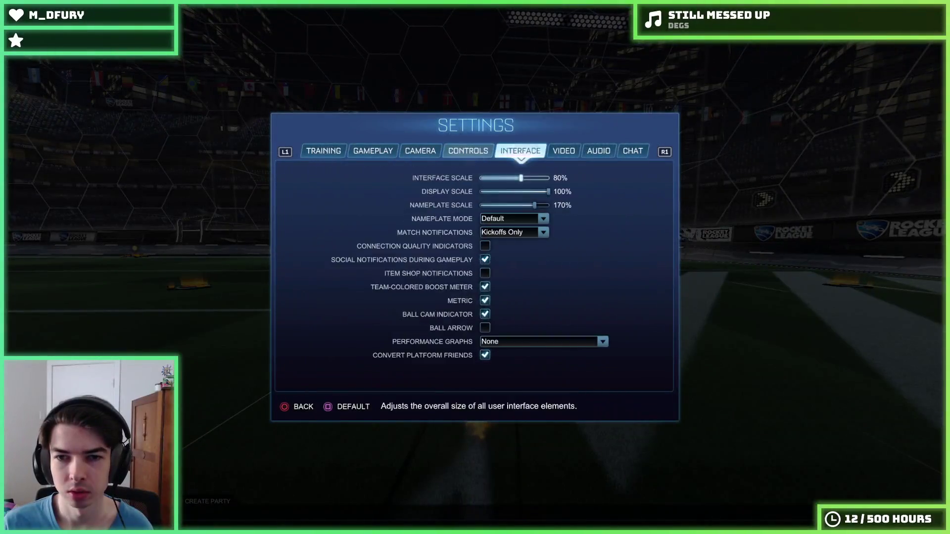
Step: View the AUDIO settings tab, then exit the menus to resume Free Play driving
{"action": "key", "text": "e"}
{"action": "key", "text": "e"}
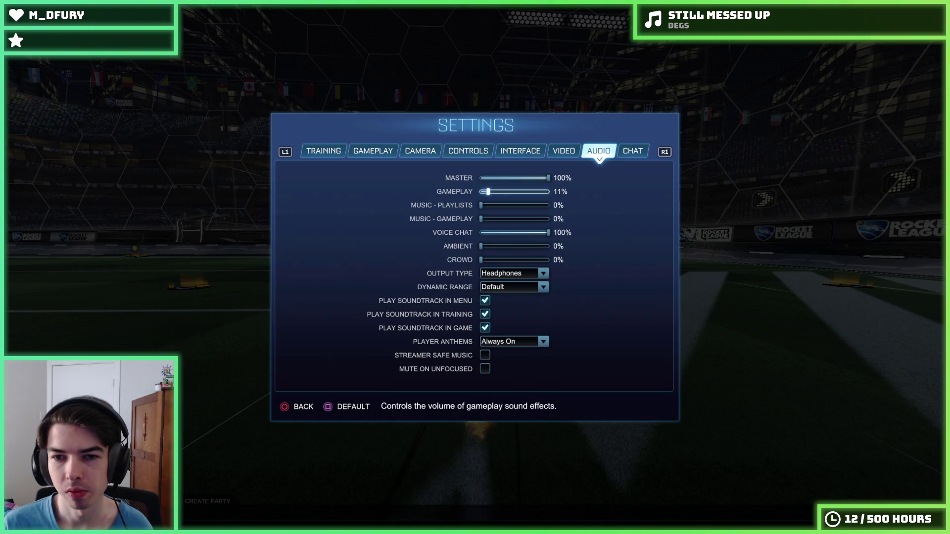
{"action": "key", "text": "Escape"}
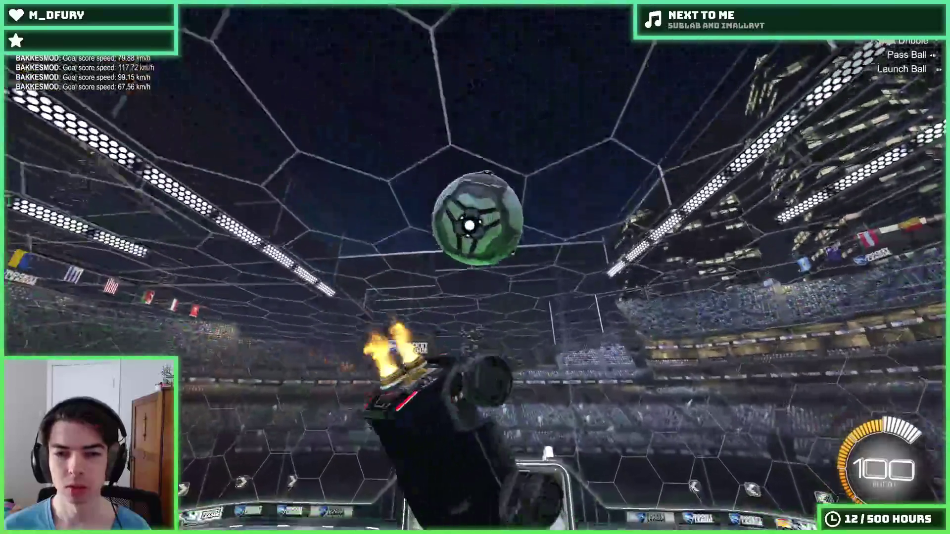
Step: Choose Resume Game from the Paused menu and return to Free Play on 100 boost
{"action": "key", "text": "Down"}
{"action": "key", "text": "Return"}
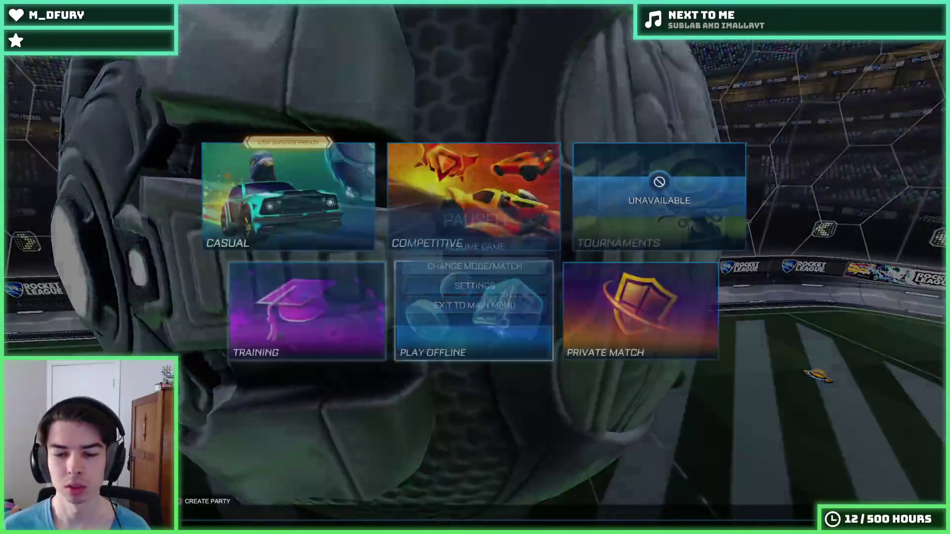
{"action": "key", "text": "Right"}
{"action": "key", "text": "Return"}
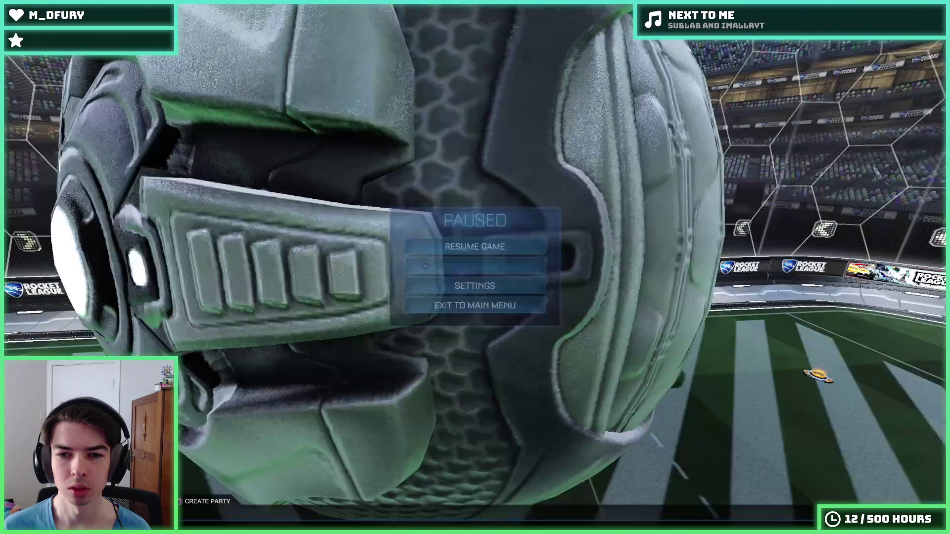
{"action": "key", "text": "Escape"}
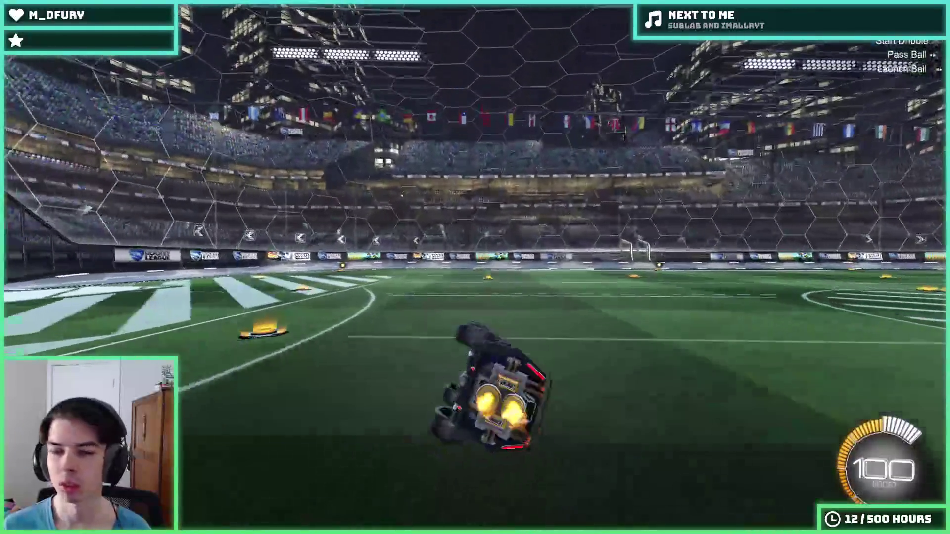